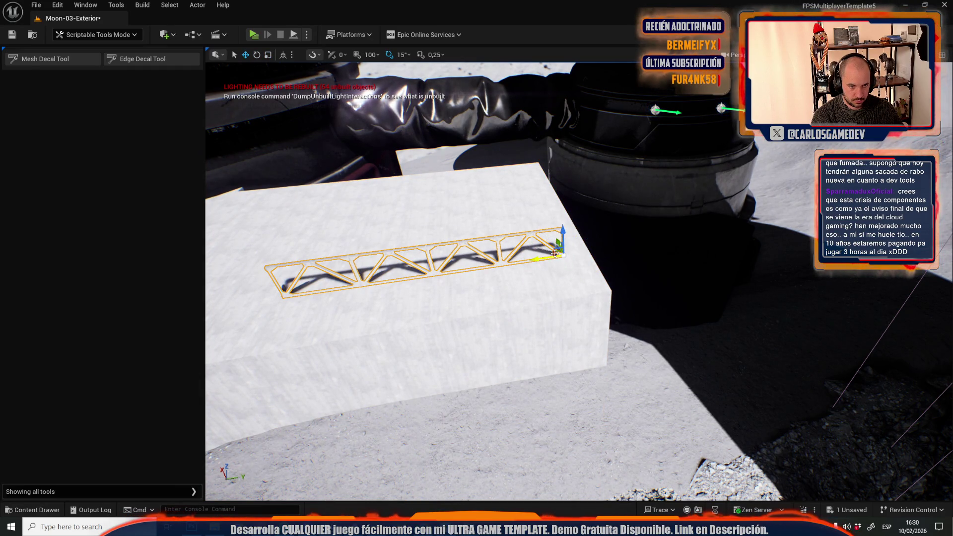
# Slide the steel truss further across the white concrete block, then pull the camera back
pyautogui.moveTo(551, 252); pyautogui.dragTo(601, 289)
pyautogui.scroll(-5, 600, 288)
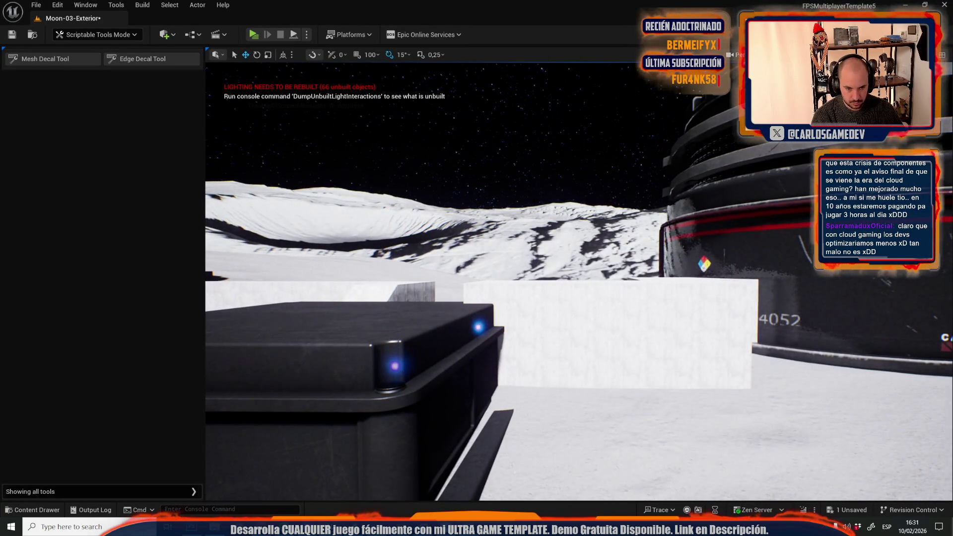
# Show the editor overlays and fly to the white blocks beside the domed base
pyautogui.press('e')
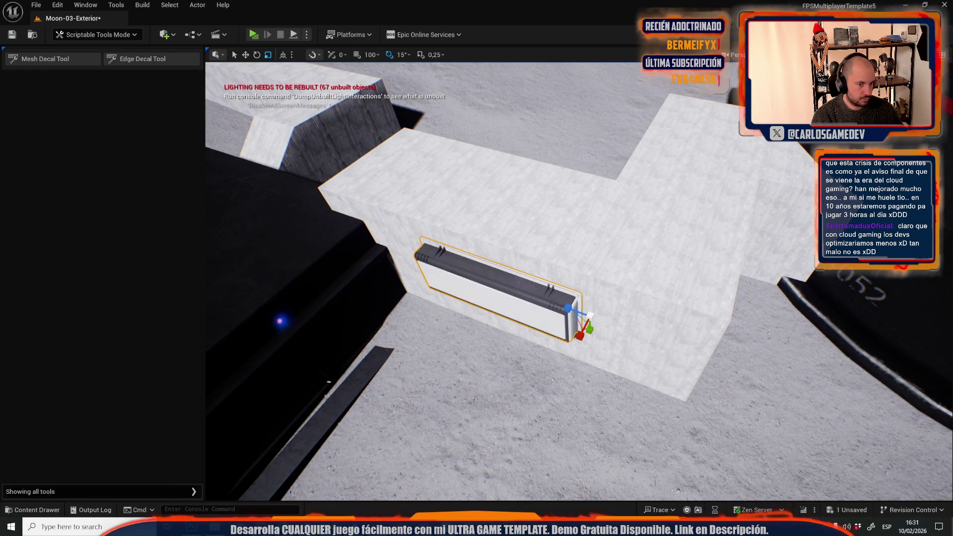
pyautogui.press('g')
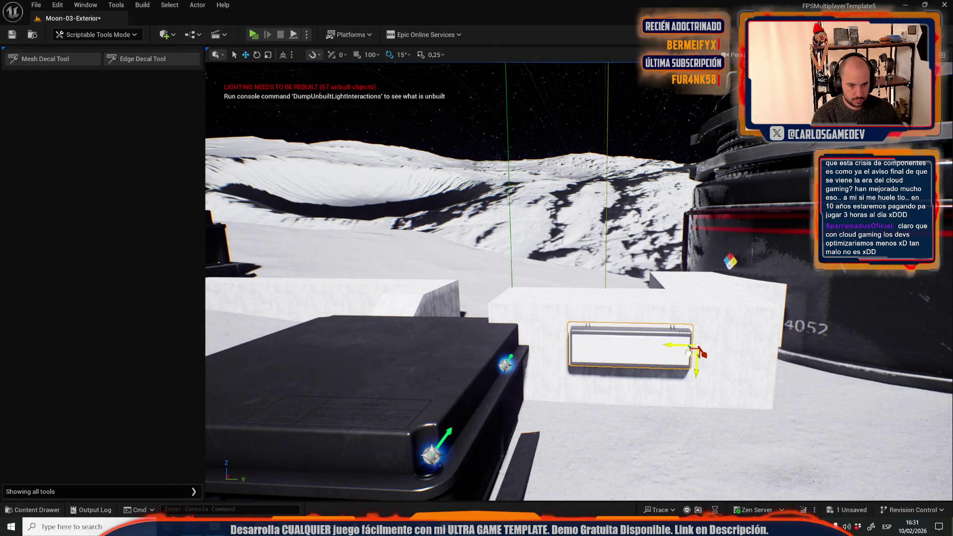
pyautogui.moveTo(688, 353)
pyautogui.mouseDown()
pyautogui.moveTo(596, 347)
pyautogui.moveTo(683, 372)
pyautogui.moveTo(645, 342)
pyautogui.mouseUp()
pyautogui.click(672, 342)
pyautogui.moveTo(613, 282)
pyautogui.mouseDown()
pyautogui.moveTo(607, 289)
pyautogui.moveTo(698, 315)
pyautogui.moveTo(739, 305)
pyautogui.moveTo(739, 294)
pyautogui.mouseUp()
pyautogui.click(612, 283)
# Paste a truss copy, lower it onto the blocks and lengthen it leftward across them
pyautogui.hotkey('ctrl', 'v')
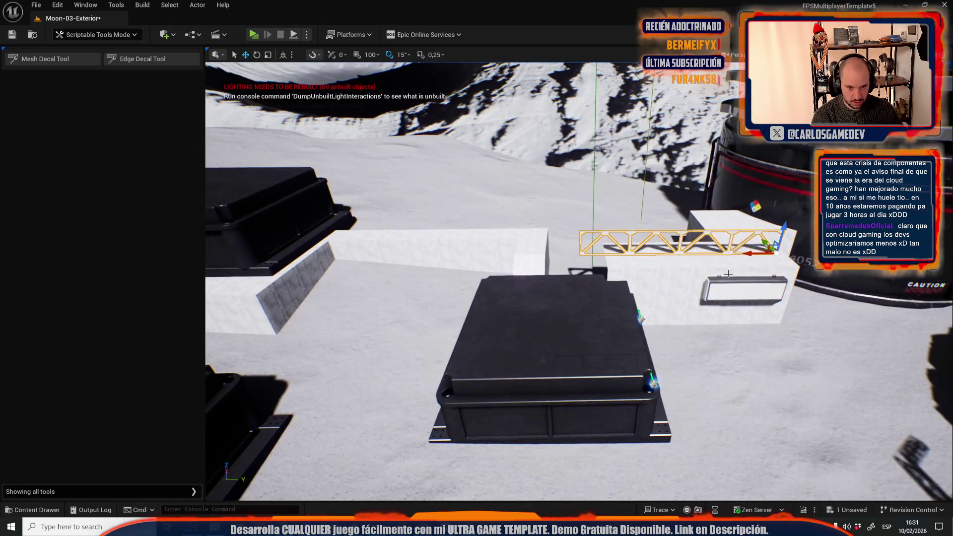
pyautogui.moveTo(781, 217); pyautogui.dragTo(784, 225)
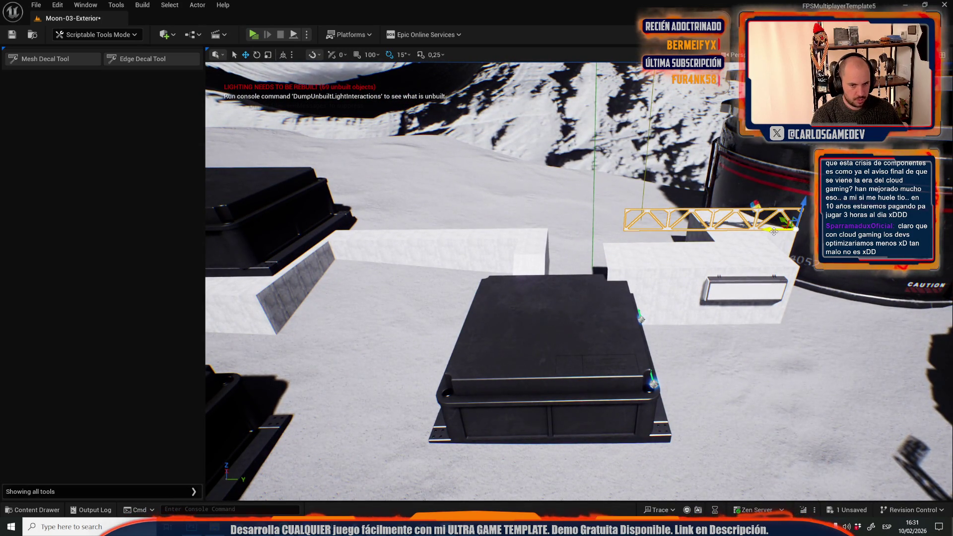
pyautogui.moveTo(784, 224); pyautogui.dragTo(715, 227)
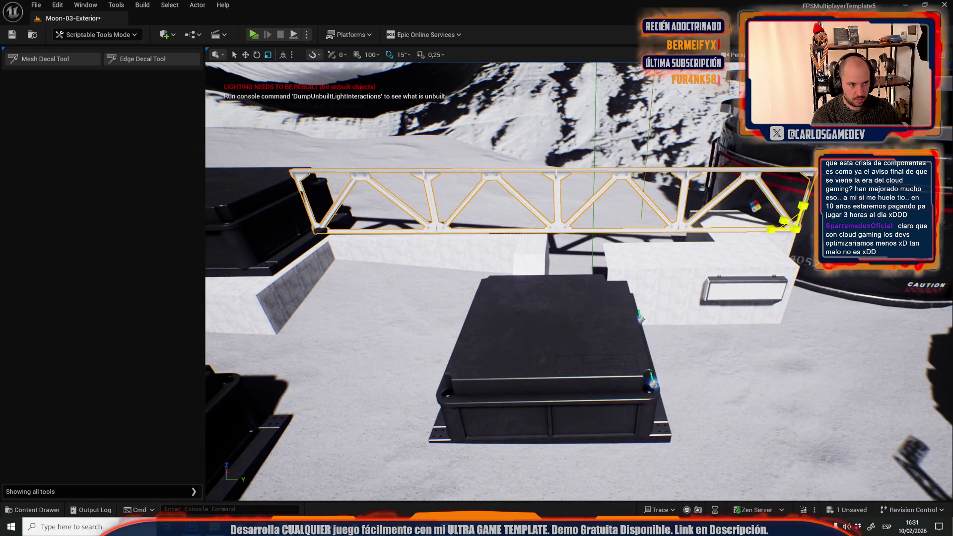
pyautogui.moveTo(814, 214); pyautogui.dragTo(754, 231)
pyautogui.press('Escape')
pyautogui.click(744, 233)
# Frame the new truss and begin shortening it along its length
pyautogui.scroll(-10, 745, 232)
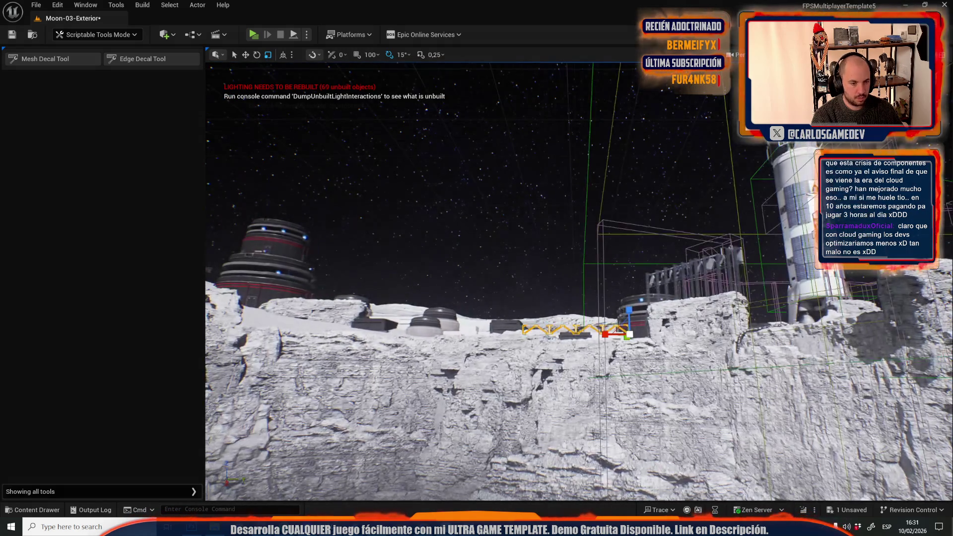
pyautogui.scroll(5, 456, 307)
pyautogui.press('g')
pyautogui.press('g')
pyautogui.press('f')
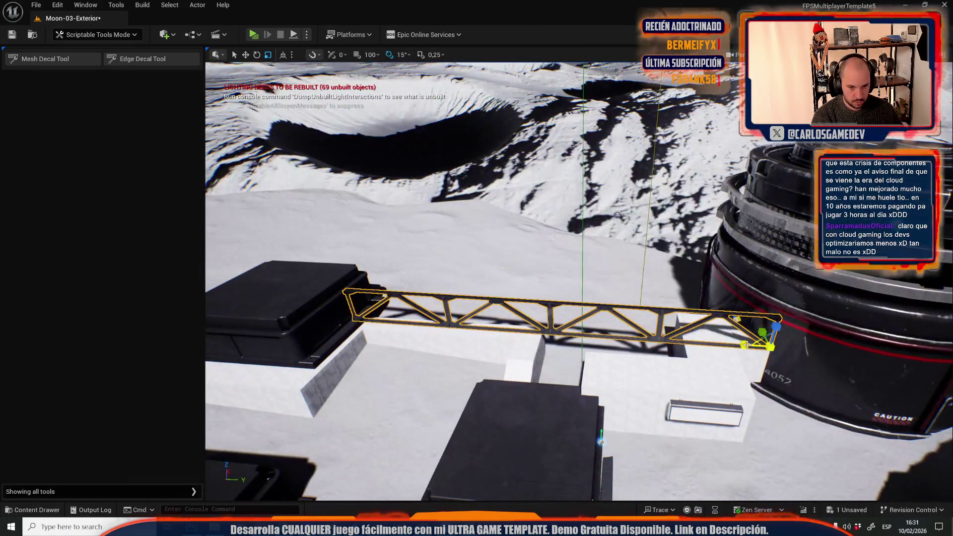
pyautogui.moveTo(745, 345); pyautogui.dragTo(472, 333)
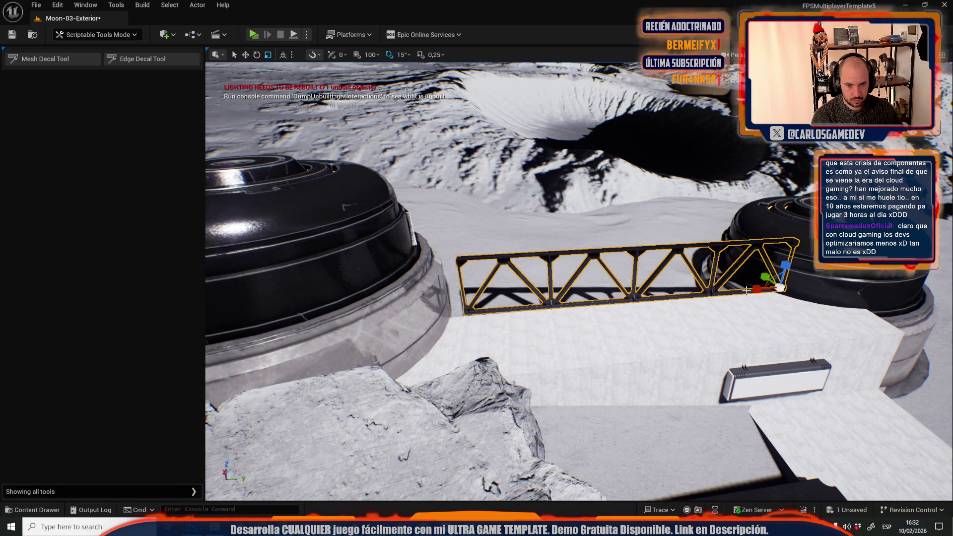
# Place another steel truss beside the white block next to the dome
pyautogui.moveTo(501, 340); pyautogui.dragTo(501, 340)
pyautogui.moveTo(643, 400); pyautogui.dragTo(643, 400)
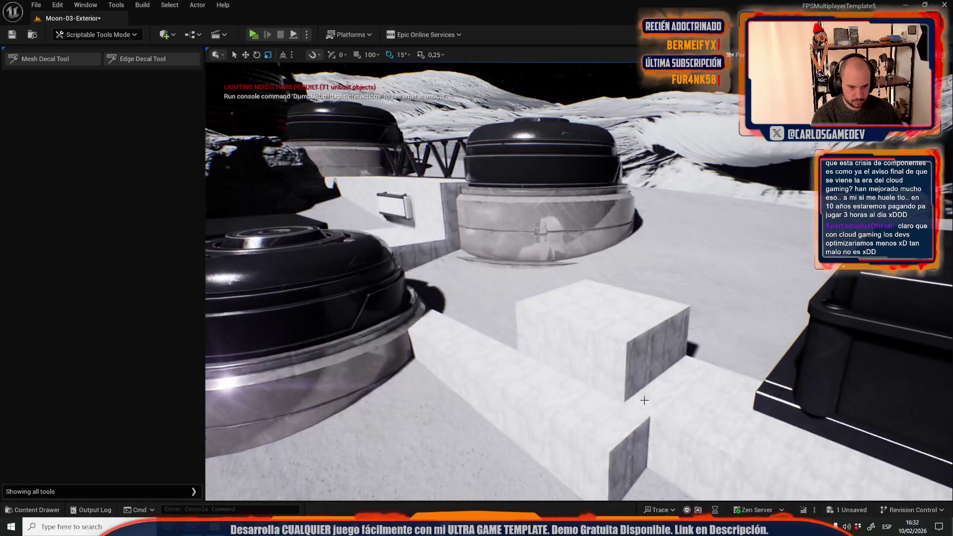
pyautogui.click(609, 443)
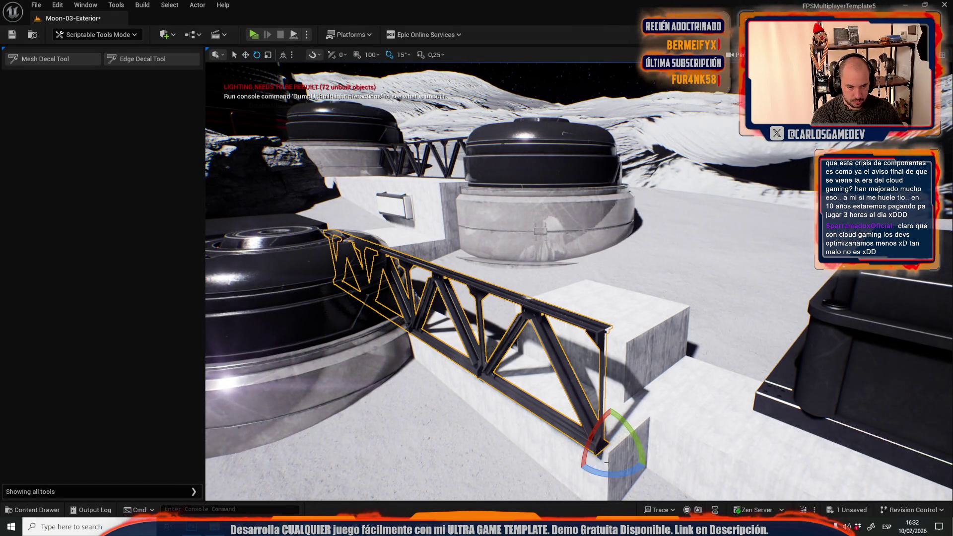
pyautogui.moveTo(609, 454); pyautogui.dragTo(609, 453)
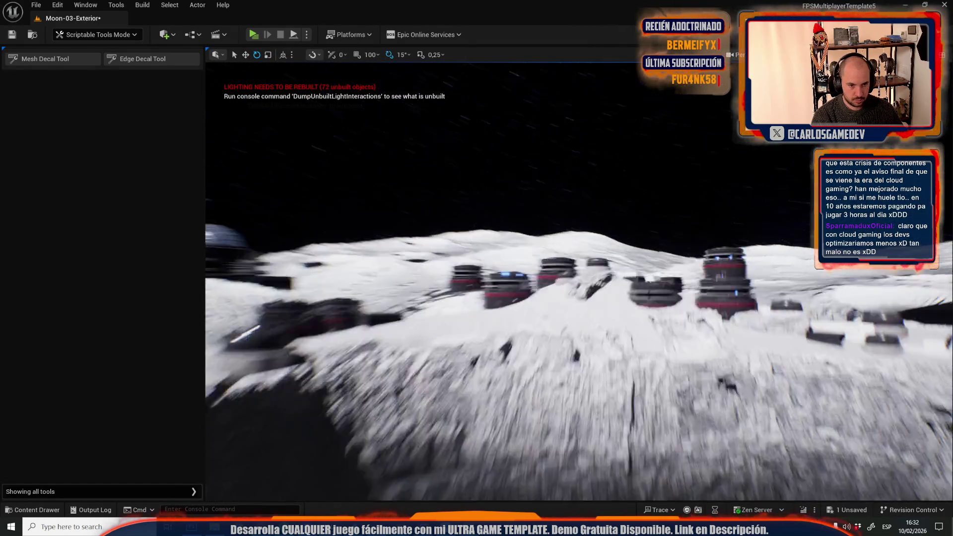
pyautogui.moveTo(466, 252); pyautogui.dragTo(466, 252)
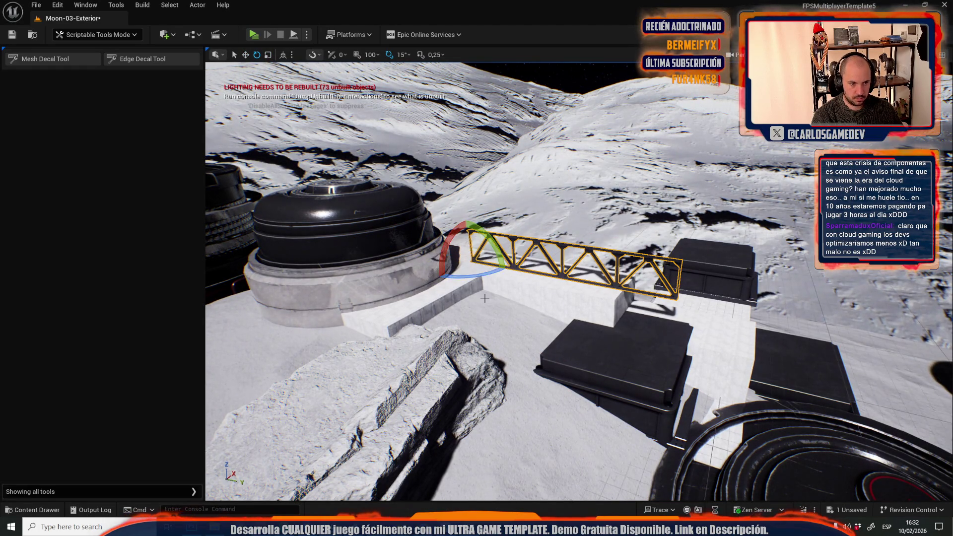
pyautogui.moveTo(483, 299); pyautogui.dragTo(483, 299)
# Lower the steel truss onto the top of the base building's wall
pyautogui.click(576, 185)
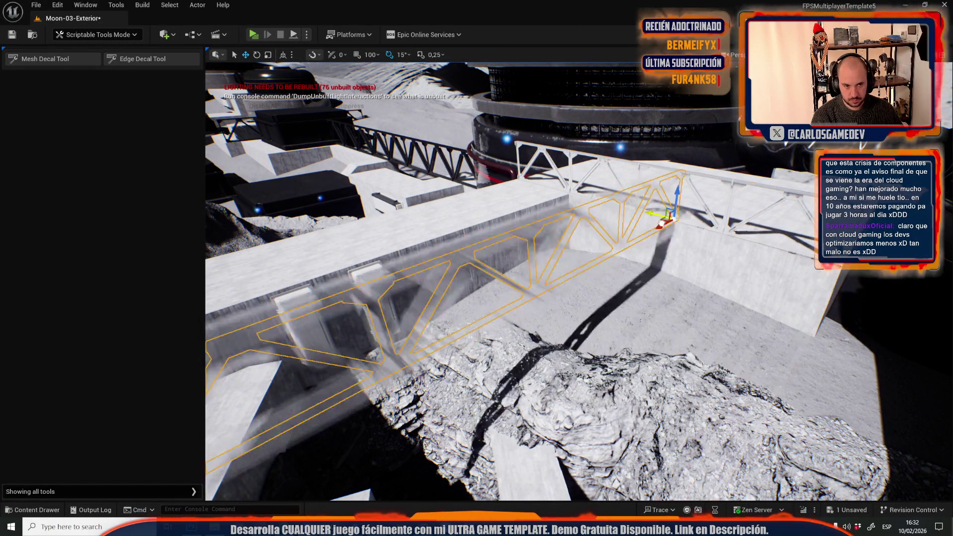
pyautogui.press('f')
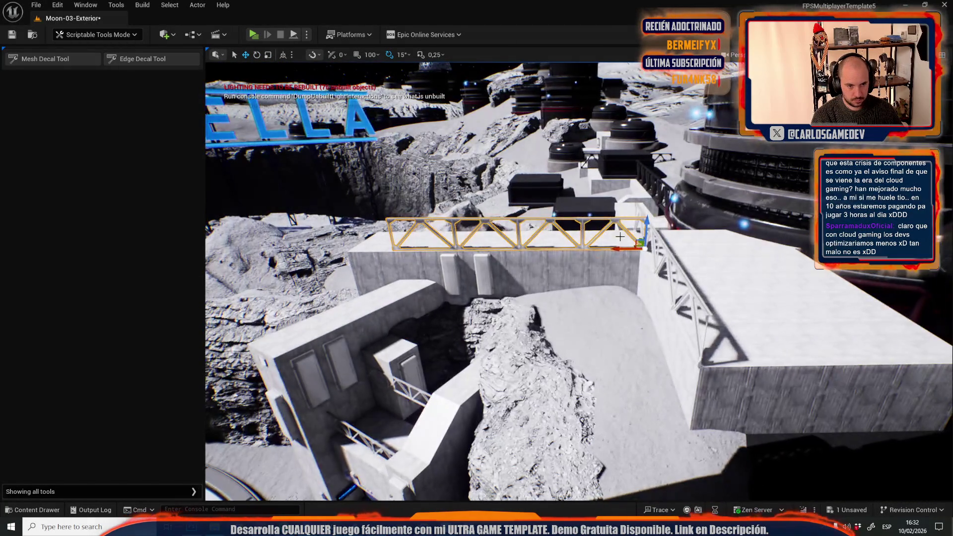
pyautogui.moveTo(682, 243); pyautogui.dragTo(683, 244)
pyautogui.moveTo(576, 304); pyautogui.dragTo(576, 303)
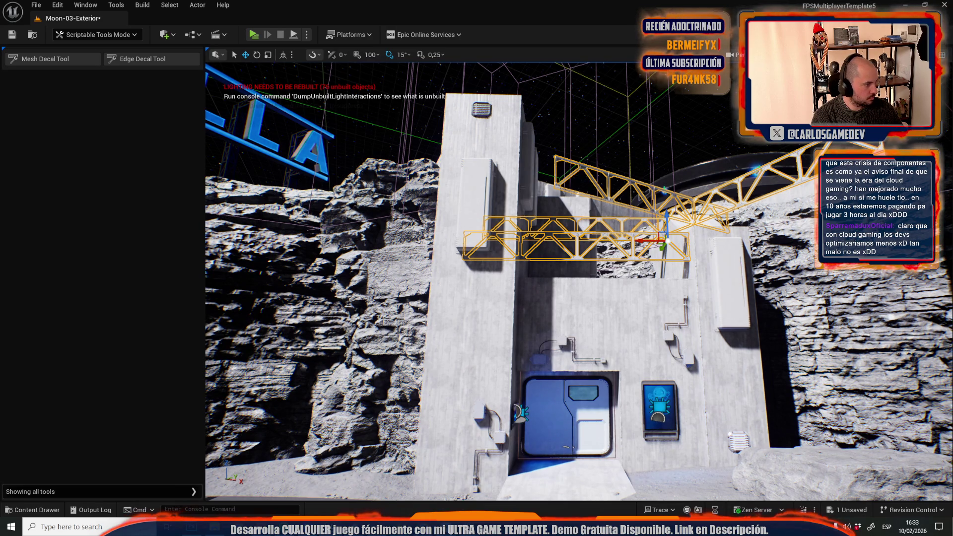
pyautogui.moveTo(467, 252); pyautogui.dragTo(449, 234)
pyautogui.click(594, 228)
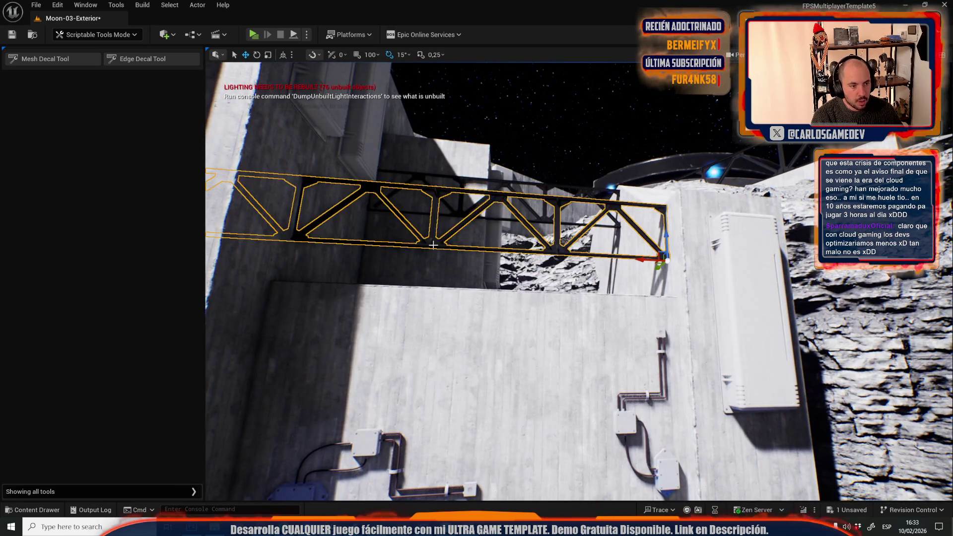
pyautogui.moveTo(665, 232); pyautogui.dragTo(647, 245)
pyautogui.press('Escape')
# Paste a copy of the concrete wall panel and move it down onto the truss
pyautogui.scroll(-3, 592, 154)
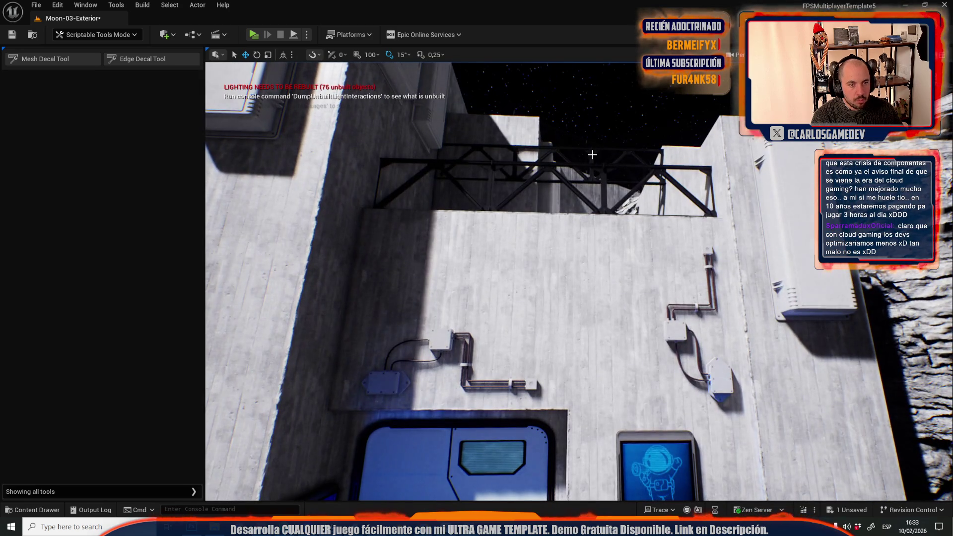
pyautogui.moveTo(579, 280)
pyautogui.mouseDown()
pyautogui.moveTo(514, 242)
pyautogui.moveTo(815, 416)
pyautogui.mouseUp()
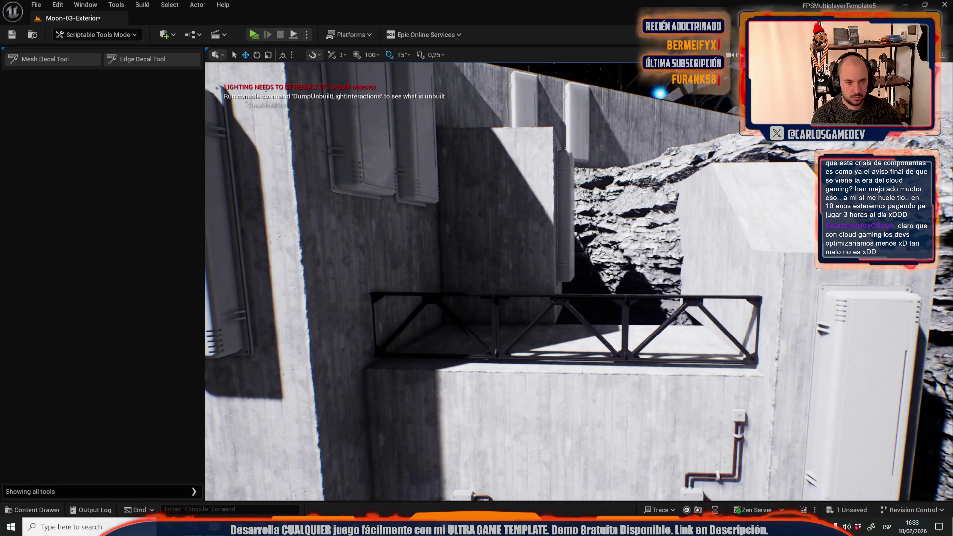
pyautogui.hotkey('ctrl', 'v')
pyautogui.moveTo(484, 214)
pyautogui.mouseDown()
pyautogui.moveTo(514, 297)
pyautogui.moveTo(407, 297)
pyautogui.moveTo(486, 263)
pyautogui.moveTo(571, 330)
pyautogui.mouseUp()
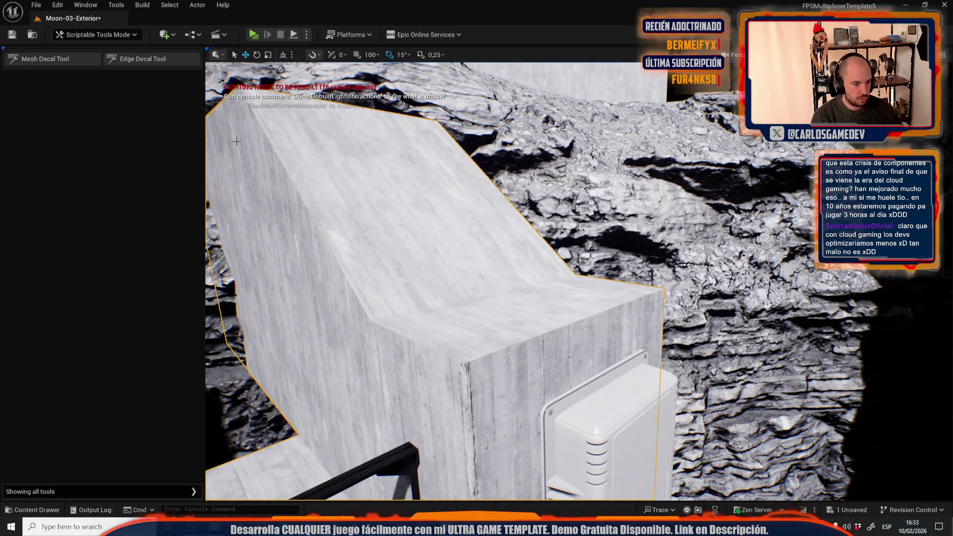
pyautogui.click(95, 35)
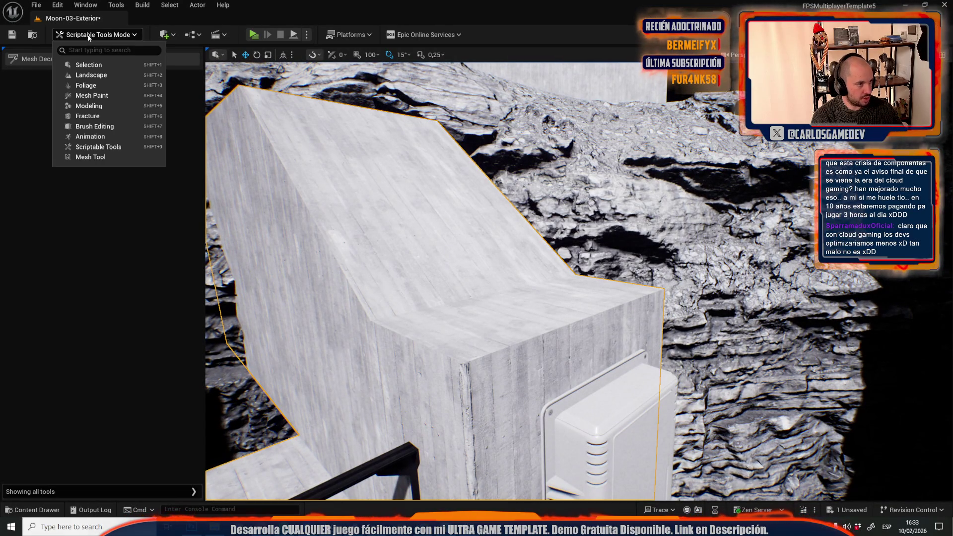
# Apply edge decals along the concrete block's edges with the Edge Decal tool
pyautogui.click(103, 158)
pyautogui.click(161, 58)
pyautogui.moveTo(611, 257)
pyautogui.mouseDown()
pyautogui.moveTo(611, 313)
pyautogui.moveTo(591, 291)
pyautogui.mouseUp()
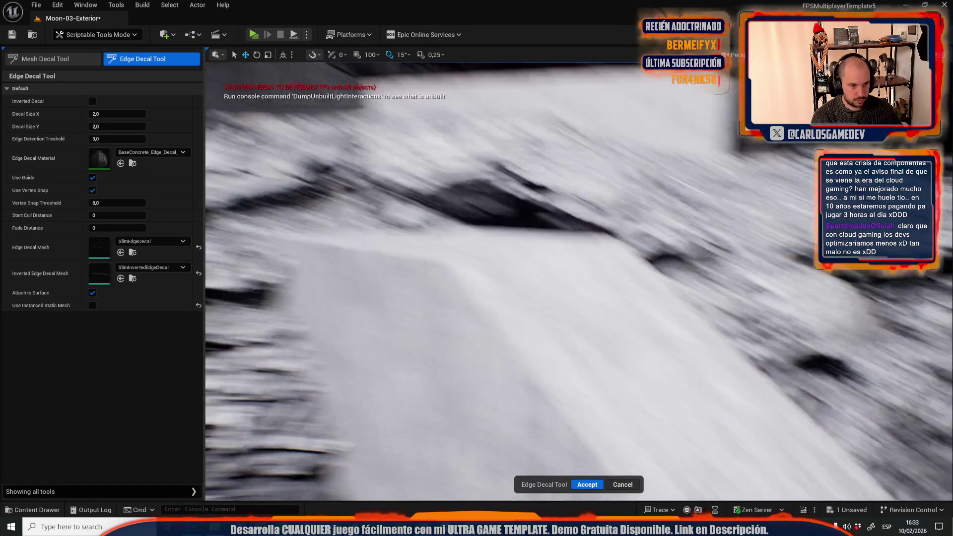
pyautogui.moveTo(447, 329); pyautogui.dragTo(479, 246)
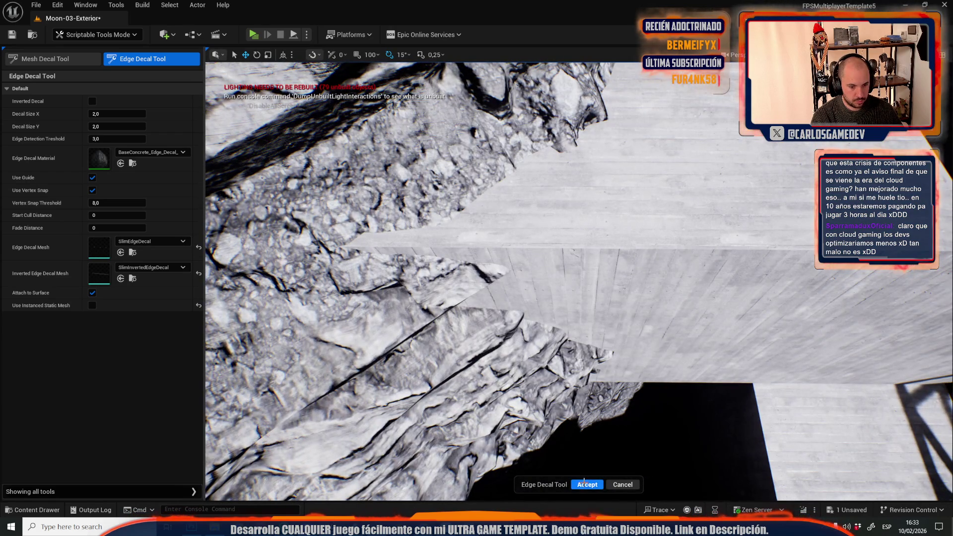
pyautogui.click(584, 483)
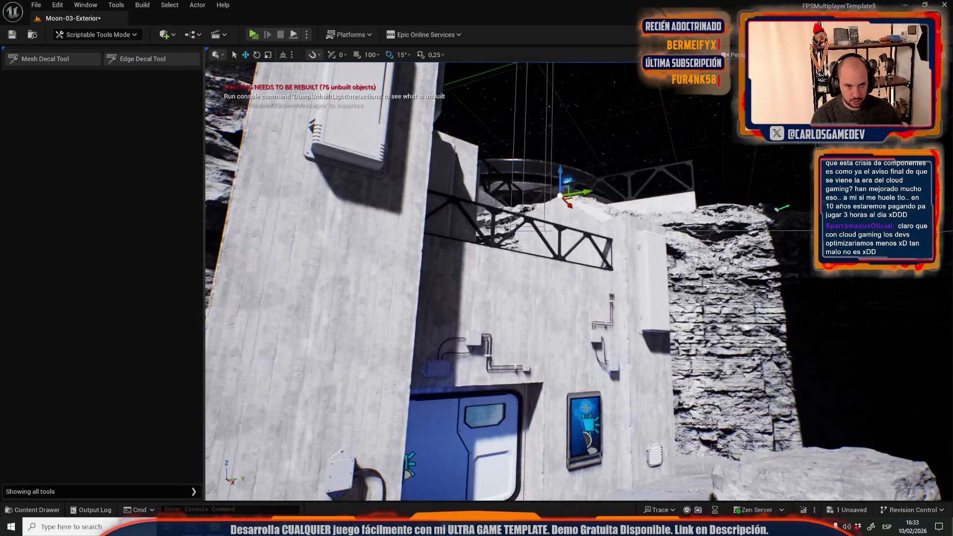
# Pull back to a wide view and select the metal truss on the building
pyautogui.moveTo(575, 278)
pyautogui.mouseDown()
pyautogui.moveTo(457, 277)
pyautogui.moveTo(560, 344)
pyautogui.mouseUp()
pyautogui.click(560, 343)
pyautogui.click(560, 287)
# Rotate the truss 90 degrees upright and move it down along the wall
pyautogui.press('e')
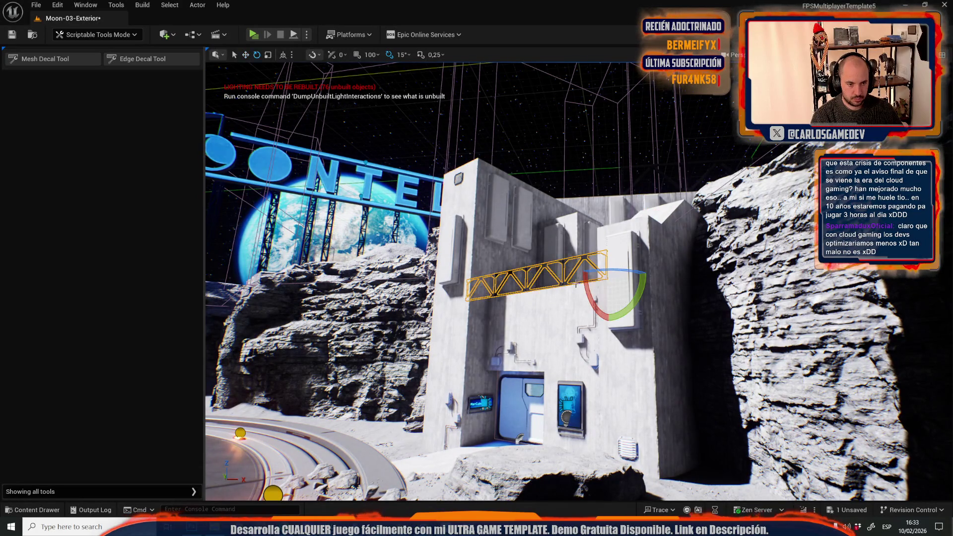
pyautogui.moveTo(627, 306); pyautogui.dragTo(594, 341)
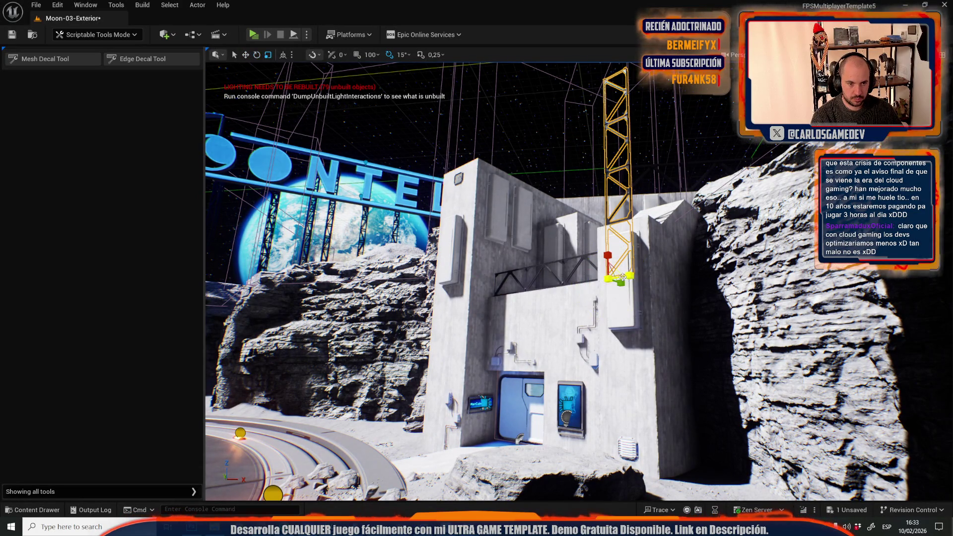
pyautogui.moveTo(690, 452); pyautogui.dragTo(675, 490)
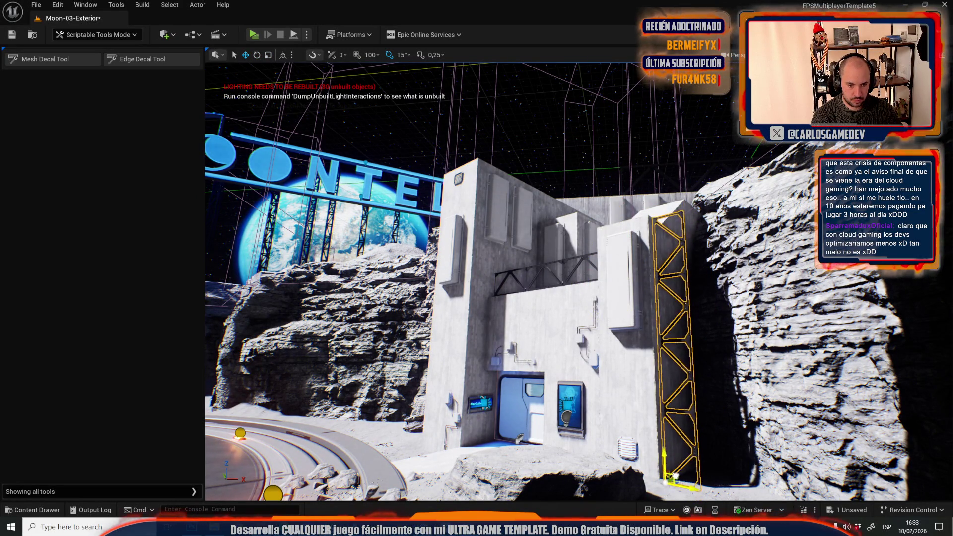
pyautogui.scroll(10, 578, 281)
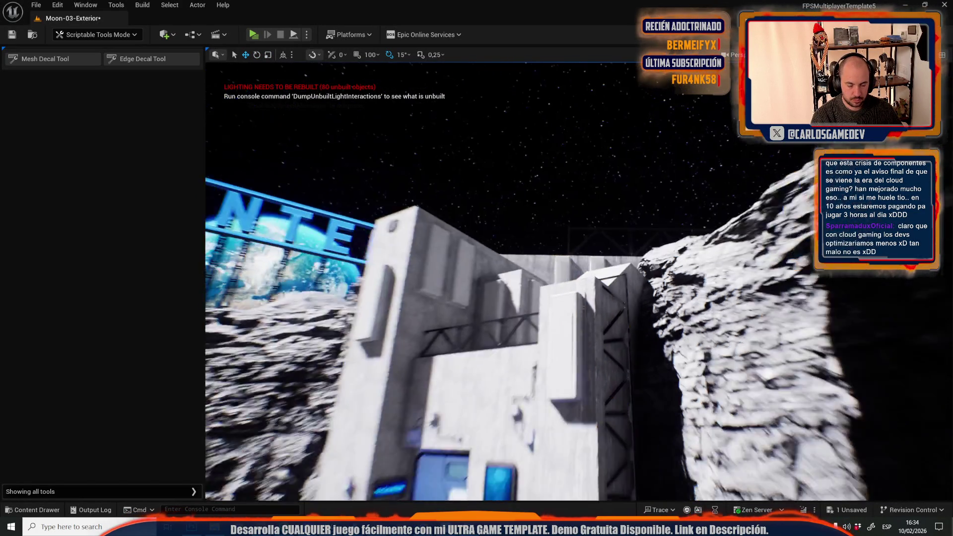
pyautogui.press('g')
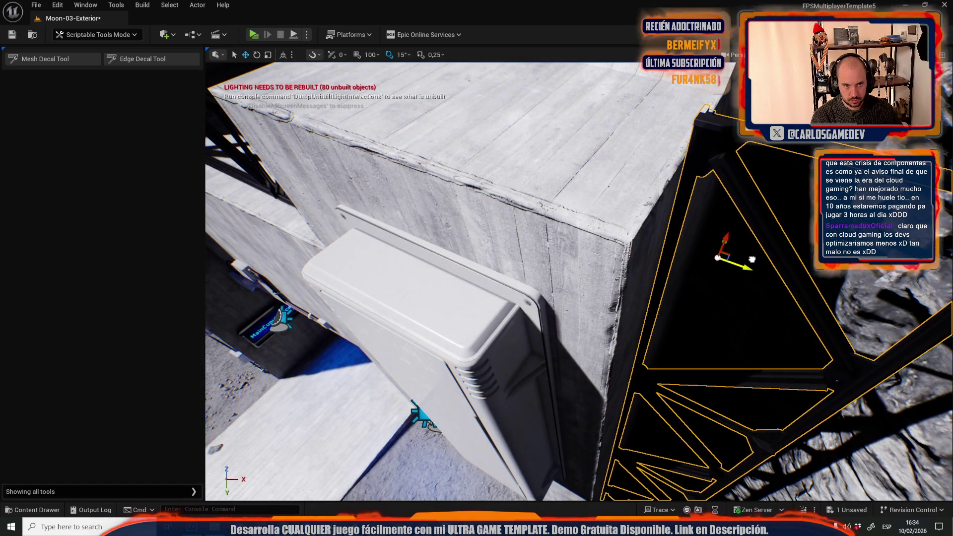
# Lower the horizontal truss beam and slide it further out from the wall
pyautogui.moveTo(733, 245)
pyautogui.mouseDown()
pyautogui.moveTo(705, 258)
pyautogui.moveTo(740, 250)
pyautogui.mouseUp()
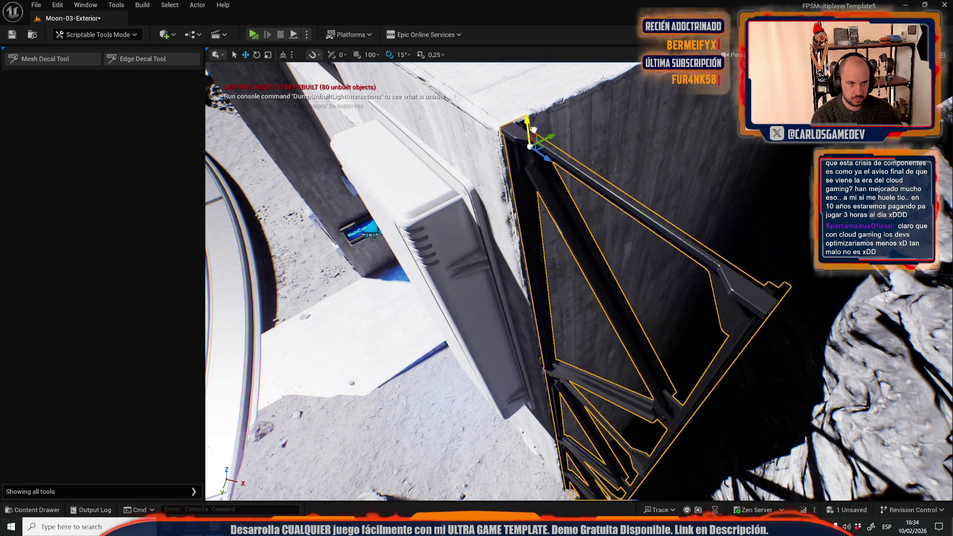
pyautogui.moveTo(536, 128)
pyautogui.mouseDown()
pyautogui.moveTo(506, 199)
pyautogui.moveTo(466, 208)
pyautogui.moveTo(575, 187)
pyautogui.mouseUp()
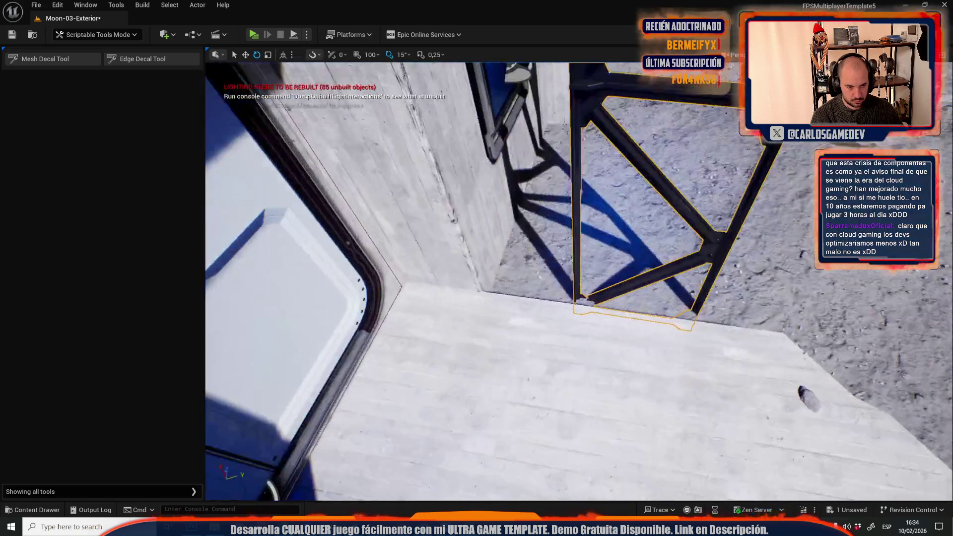
pyautogui.moveTo(575, 187); pyautogui.dragTo(677, 364)
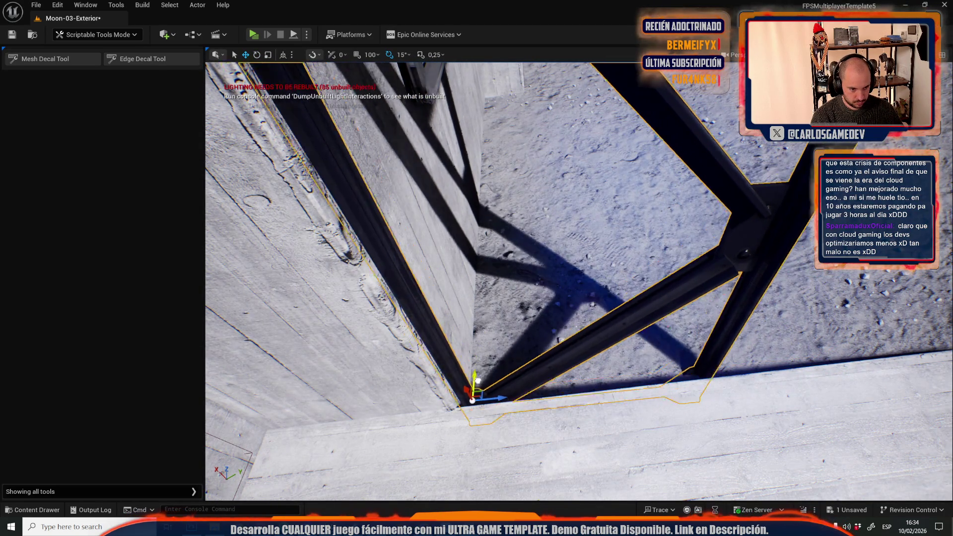
pyautogui.moveTo(677, 363)
pyautogui.mouseDown()
pyautogui.moveTo(620, 248)
pyautogui.moveTo(581, 293)
pyautogui.mouseUp()
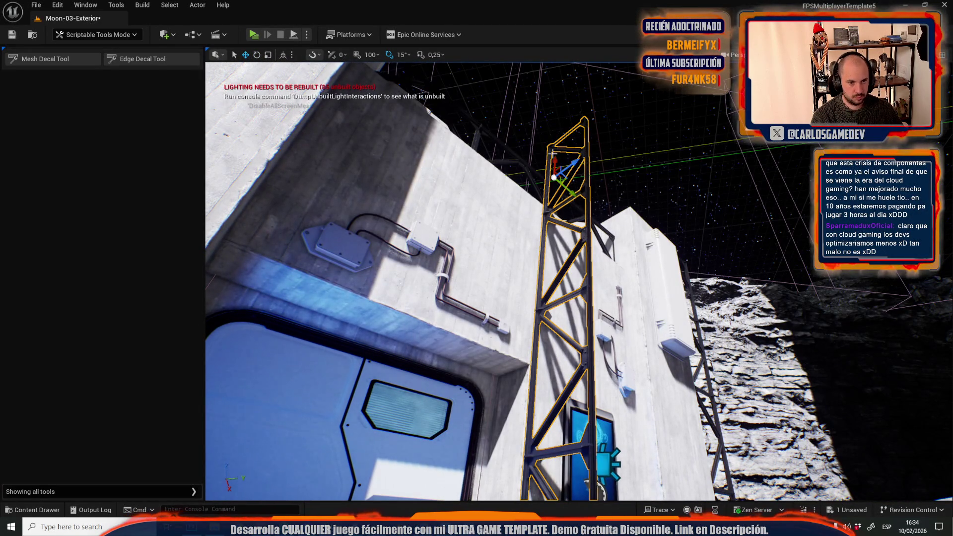
pyautogui.moveTo(556, 158)
pyautogui.mouseDown()
pyautogui.moveTo(581, 208)
pyautogui.moveTo(551, 183)
pyautogui.mouseUp()
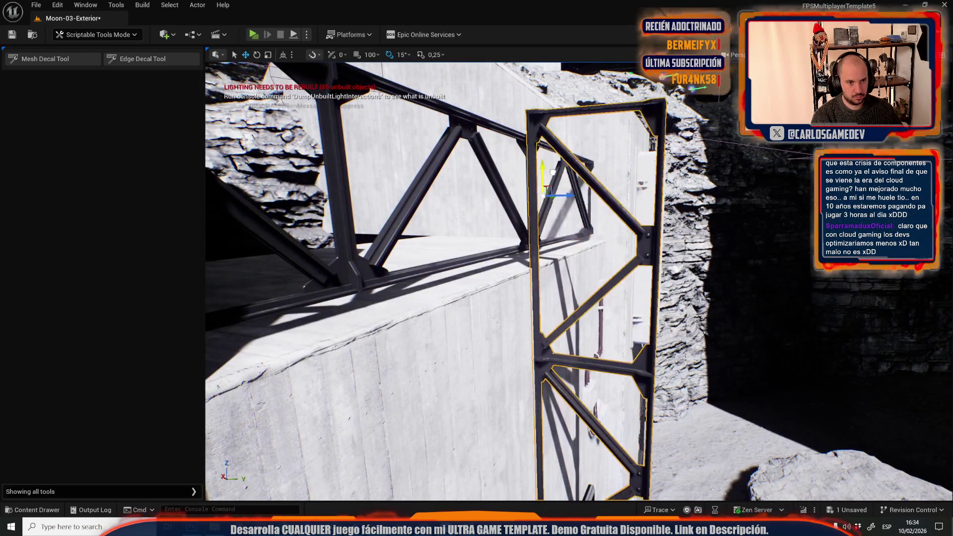
pyautogui.click(454, 262)
pyautogui.moveTo(457, 242); pyautogui.dragTo(472, 254)
pyautogui.moveTo(421, 277)
pyautogui.mouseDown()
pyautogui.moveTo(460, 290)
pyautogui.moveTo(442, 292)
pyautogui.moveTo(440, 248)
pyautogui.moveTo(436, 264)
pyautogui.moveTo(486, 356)
pyautogui.mouseUp()
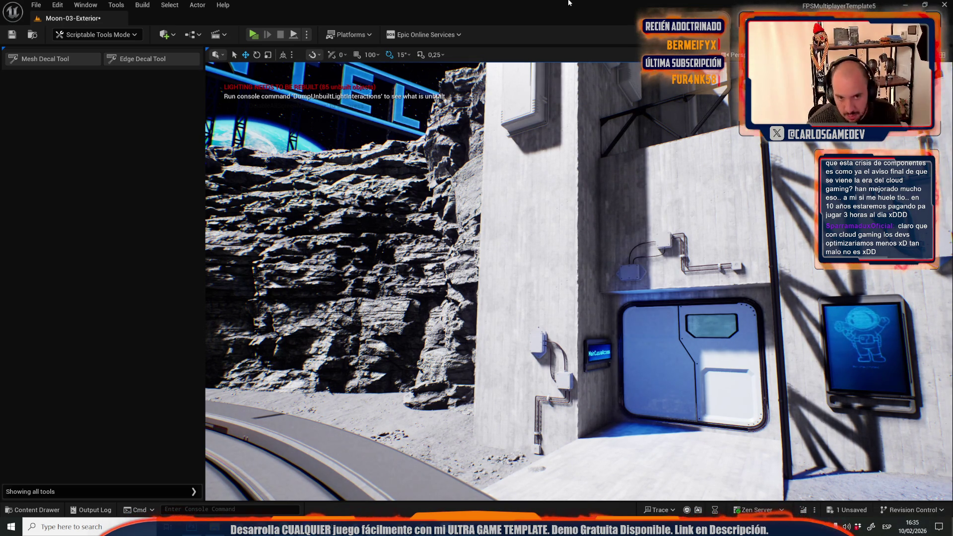
pyautogui.moveTo(647, 179); pyautogui.dragTo(642, 181)
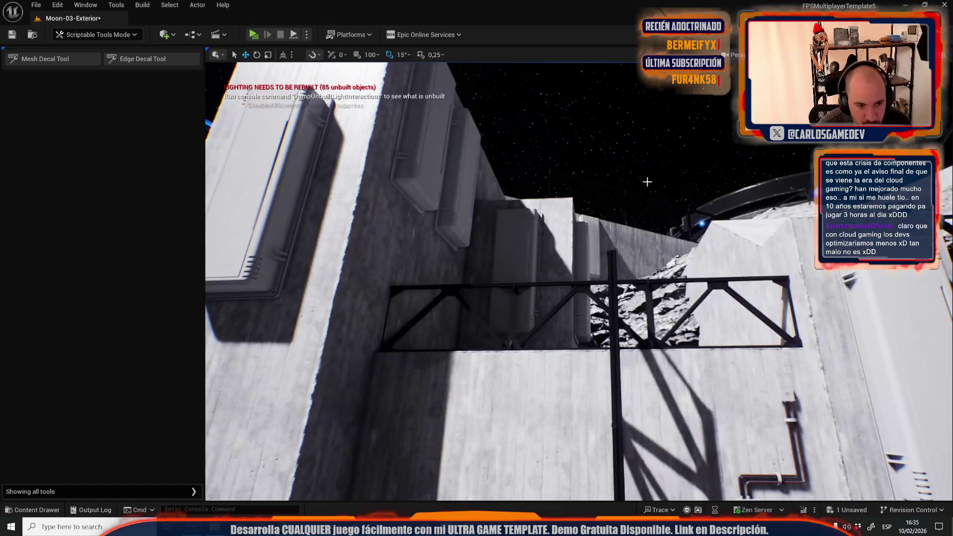
pyautogui.click(495, 285)
pyautogui.press('r')
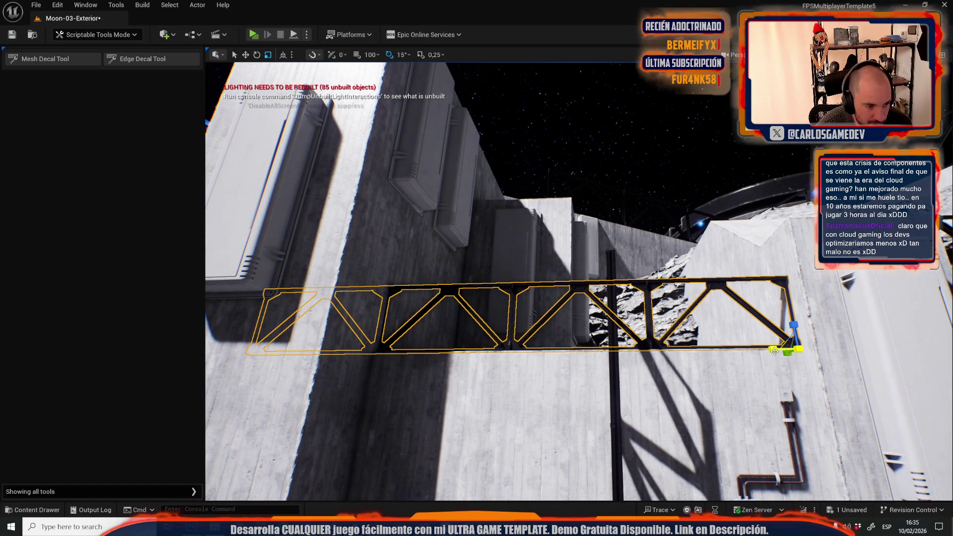
pyautogui.click(725, 347)
pyautogui.moveTo(700, 333)
pyautogui.mouseDown()
pyautogui.moveTo(620, 313)
pyautogui.moveTo(593, 351)
pyautogui.mouseUp()
pyautogui.moveTo(487, 335); pyautogui.dragTo(464, 328)
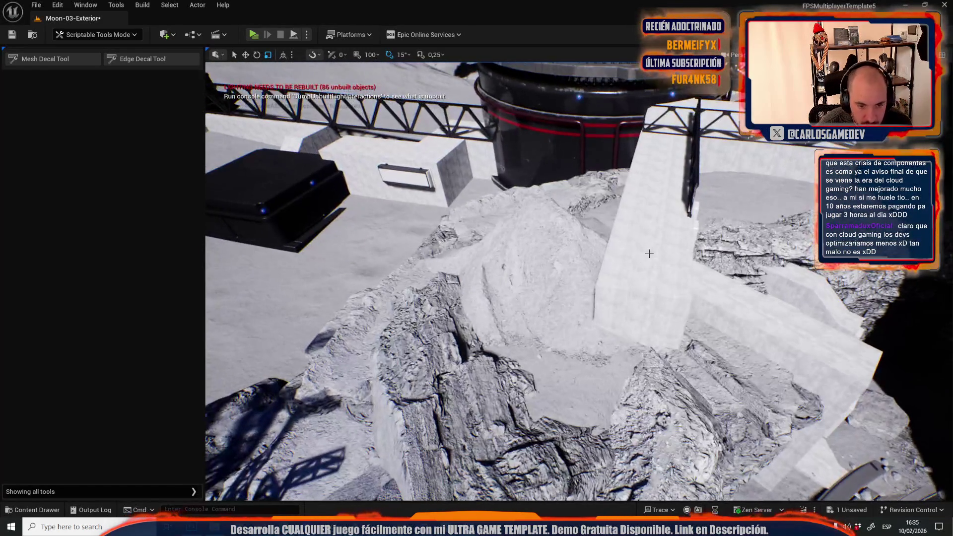
# Frame the black crate and enlarge it with the scale tool
pyautogui.click(268, 199)
pyautogui.press('f')
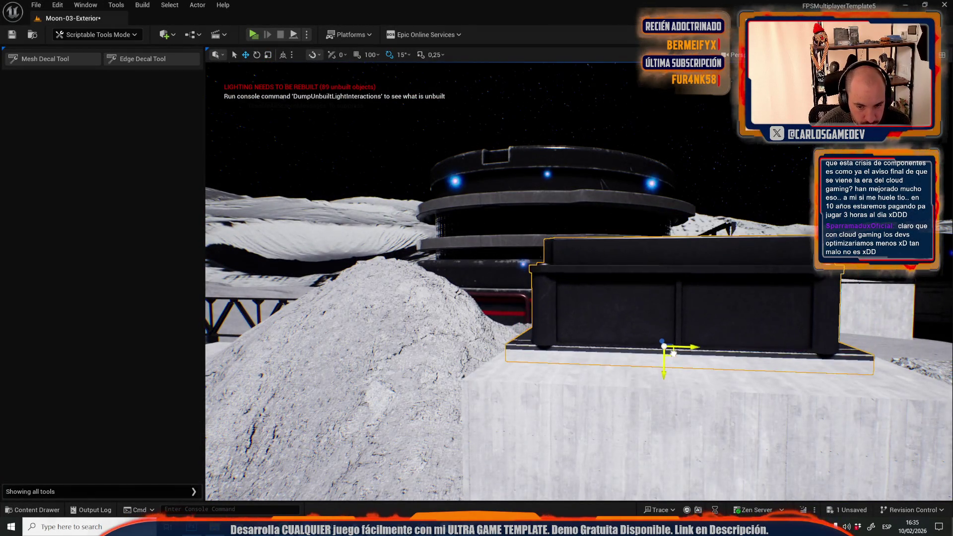
pyautogui.moveTo(668, 342); pyautogui.dragTo(645, 377)
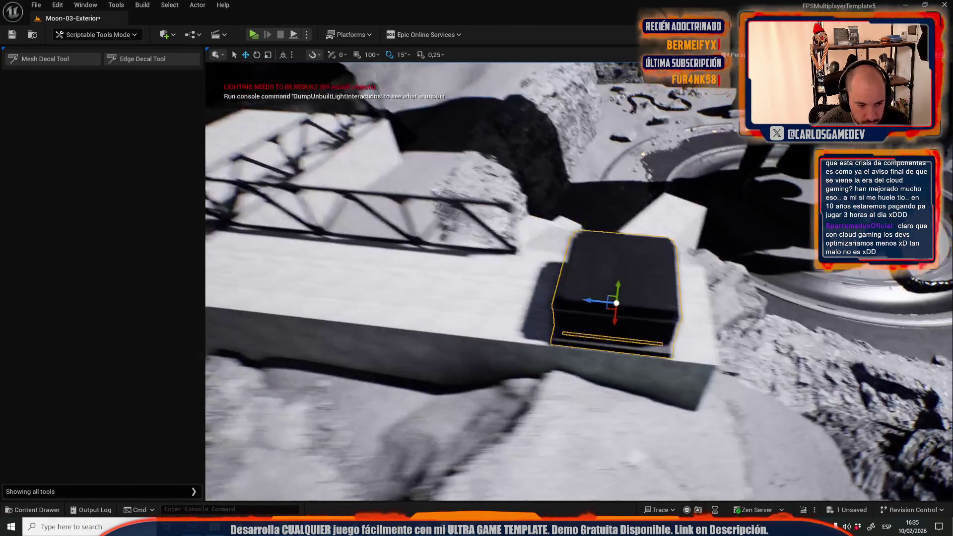
pyautogui.moveTo(562, 342)
pyautogui.mouseDown()
pyautogui.moveTo(569, 347)
pyautogui.moveTo(580, 334)
pyautogui.moveTo(570, 305)
pyautogui.moveTo(631, 366)
pyautogui.moveTo(581, 369)
pyautogui.mouseUp()
pyautogui.press('f')
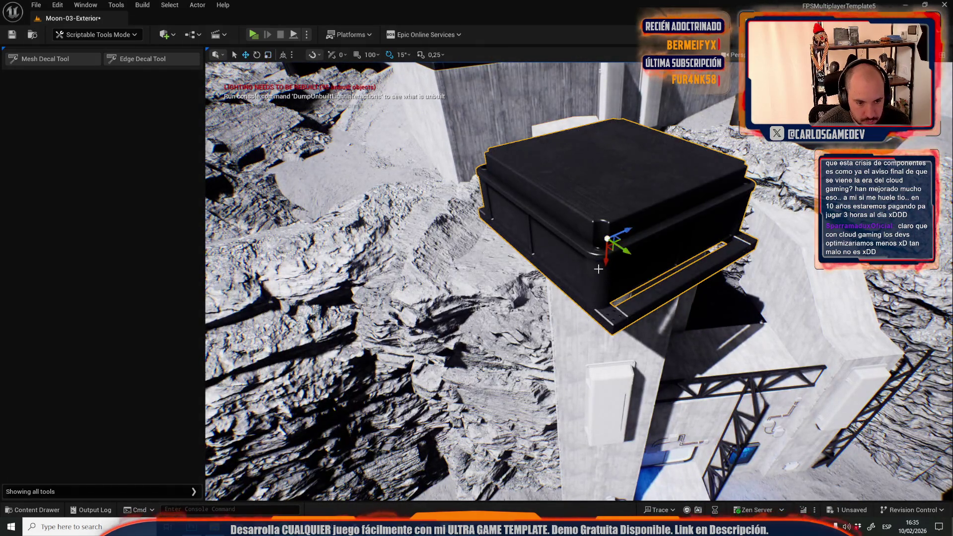
pyautogui.press('r')
pyautogui.moveTo(600, 259); pyautogui.dragTo(601, 169)
pyautogui.moveTo(487, 389); pyautogui.dragTo(486, 389)
pyautogui.moveTo(604, 270); pyautogui.dragTo(604, 270)
pyautogui.moveTo(429, 324); pyautogui.dragTo(429, 324)
pyautogui.hotkey('ctrl', 'z')
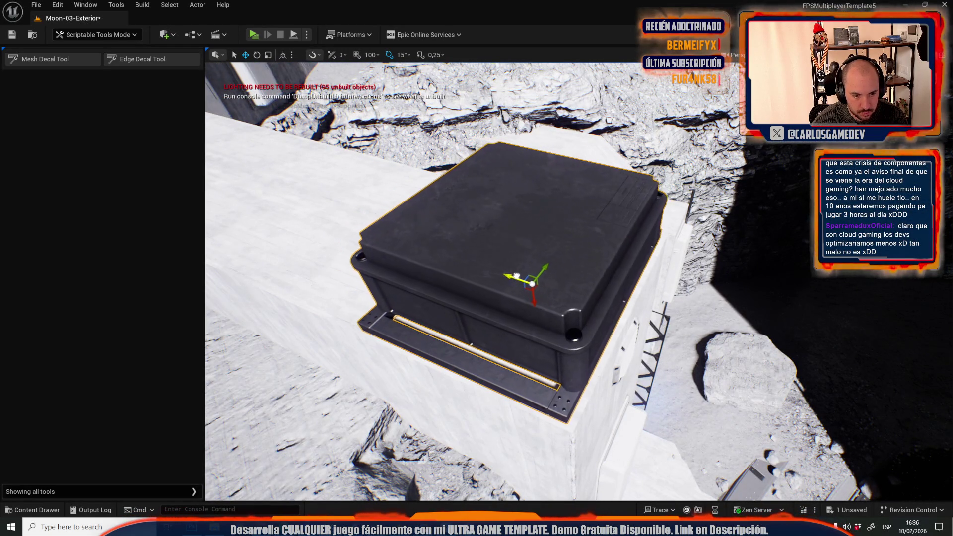
pyautogui.hotkey('ctrl', 'z')
# Select the wall vent to try the transform tools, then clear the selection
pyautogui.moveTo(518, 275)
pyautogui.mouseDown()
pyautogui.moveTo(516, 287)
pyautogui.moveTo(567, 274)
pyautogui.mouseUp()
pyautogui.click(516, 287)
pyautogui.press('e')
pyautogui.press('r')
pyautogui.press('Escape')
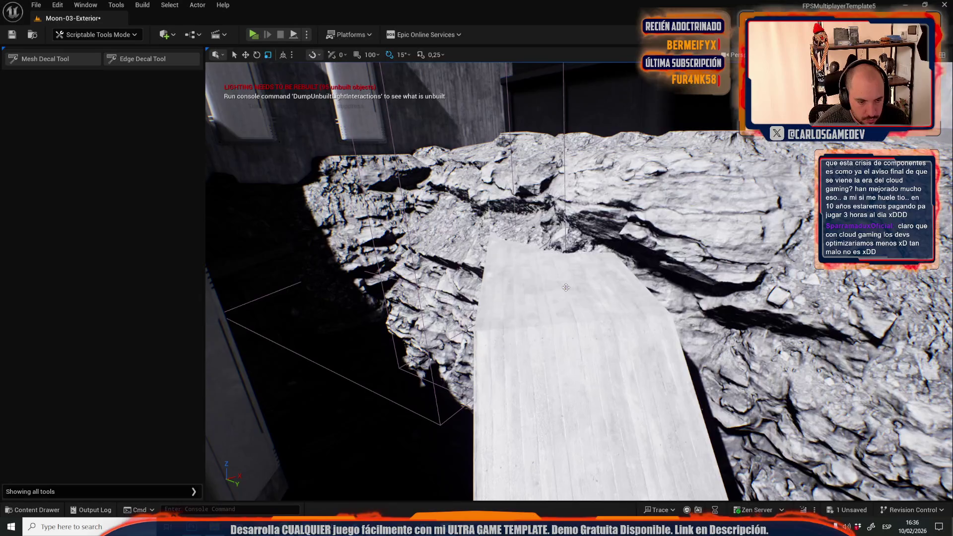
# Reselect the black crate and lower it onto the rocky ledge beside the base wall
pyautogui.hotkey('ctrl', 'z')
pyautogui.press('f')
pyautogui.scroll(-3, 569, 274)
pyautogui.moveTo(619, 248); pyautogui.dragTo(625, 296)
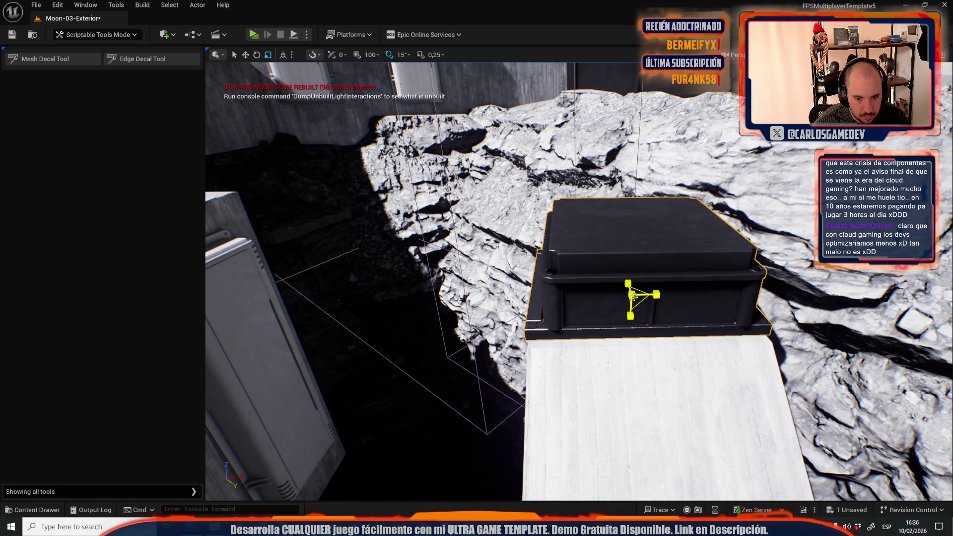
pyautogui.moveTo(634, 293)
pyautogui.mouseDown()
pyautogui.moveTo(625, 312)
pyautogui.moveTo(610, 310)
pyautogui.moveTo(627, 301)
pyautogui.moveTo(606, 314)
pyautogui.mouseUp()
pyautogui.click(442, 377)
# Frame the tall panel near the small crate and return to the move tool
pyautogui.moveTo(441, 377); pyautogui.dragTo(496, 377)
pyautogui.scroll(-5, 439, 298)
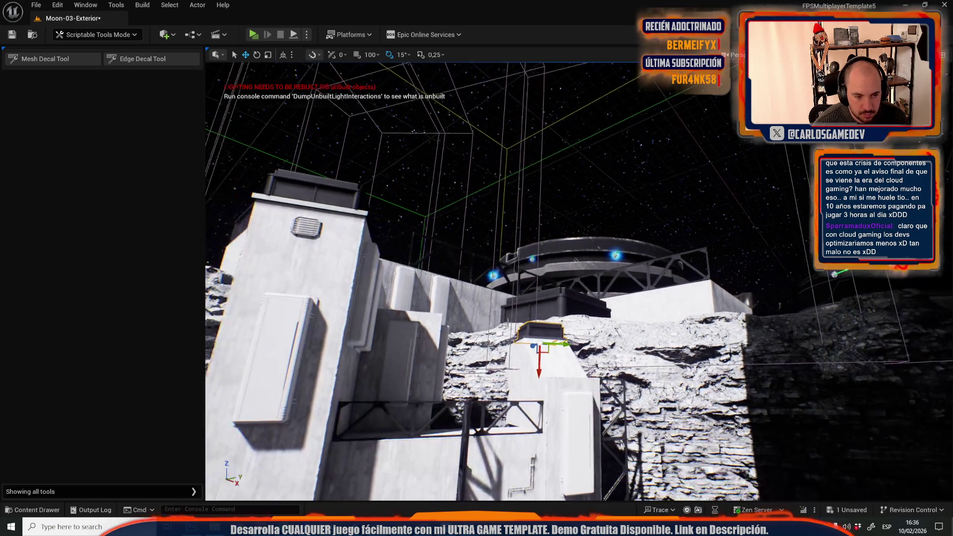
pyautogui.press('f')
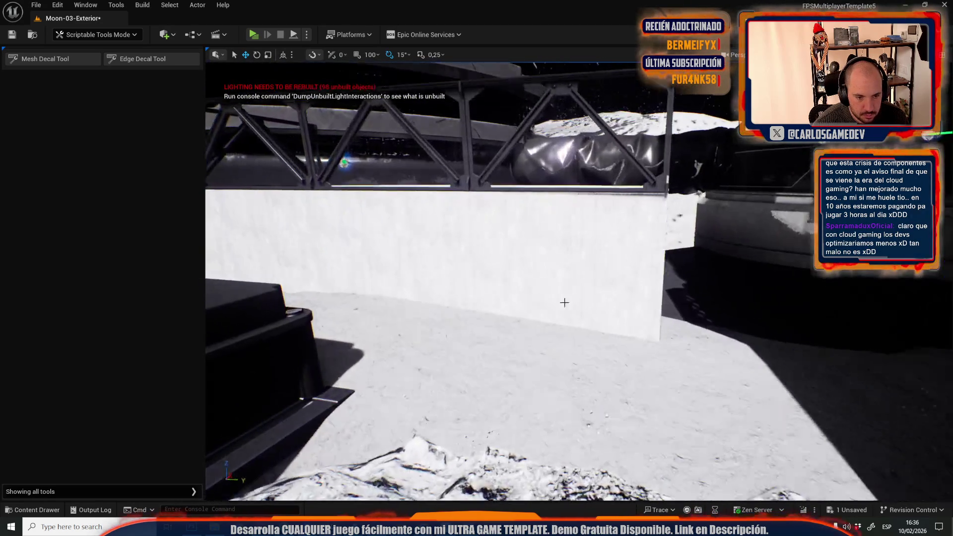
pyautogui.moveTo(624, 272); pyautogui.dragTo(546, 275)
pyautogui.press('e')
pyautogui.press('w')
pyautogui.moveTo(529, 225); pyautogui.dragTo(524, 347)
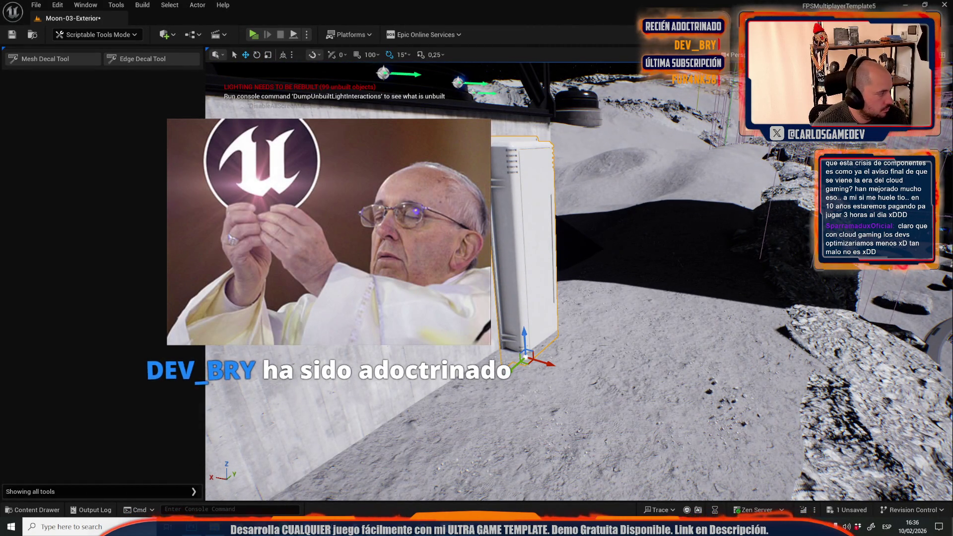
pyautogui.scroll(4, 579, 281)
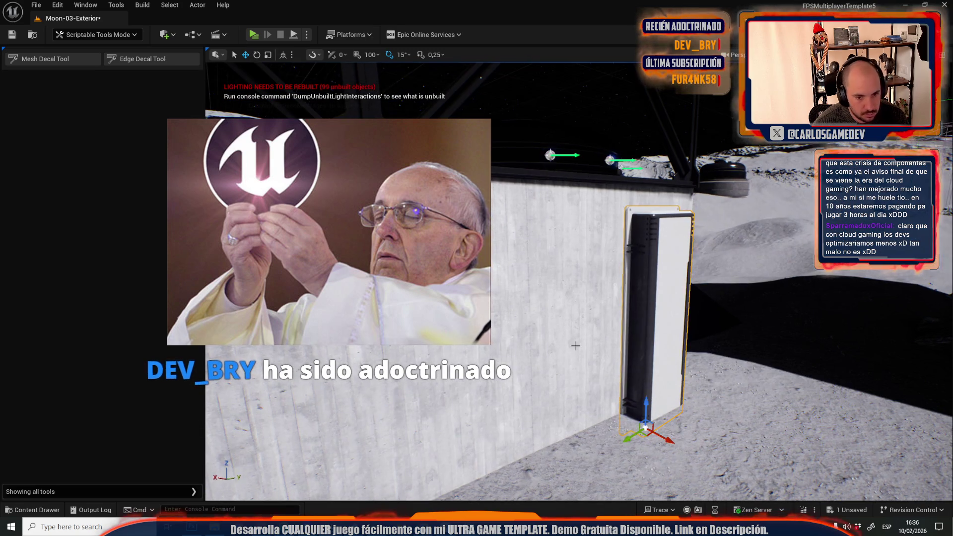
pyautogui.scroll(-5, 535, 287)
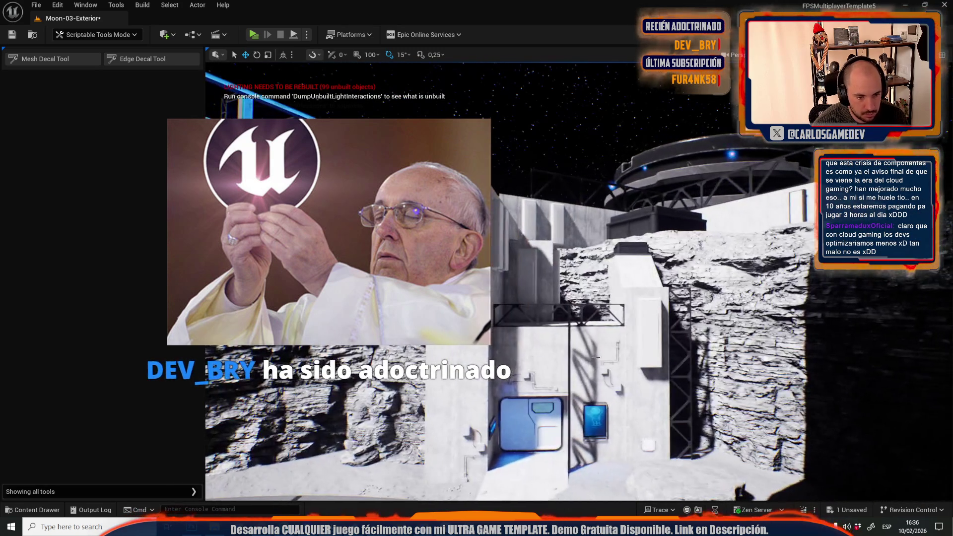
# Select the tower's wall panels together, then fly toward the base entrance
pyautogui.click(534, 239)
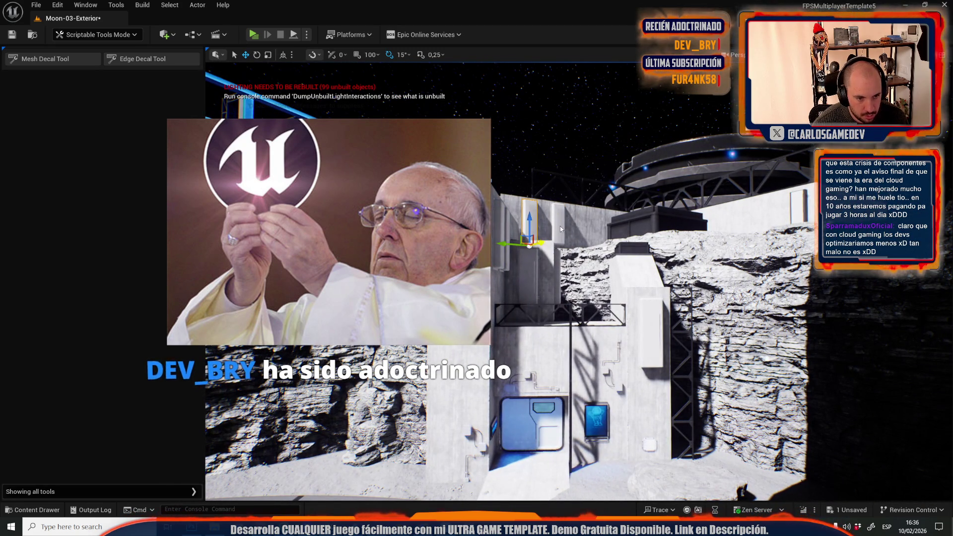
pyautogui.keyDown('ctrl'); pyautogui.click(512, 257); pyautogui.keyUp('ctrl')
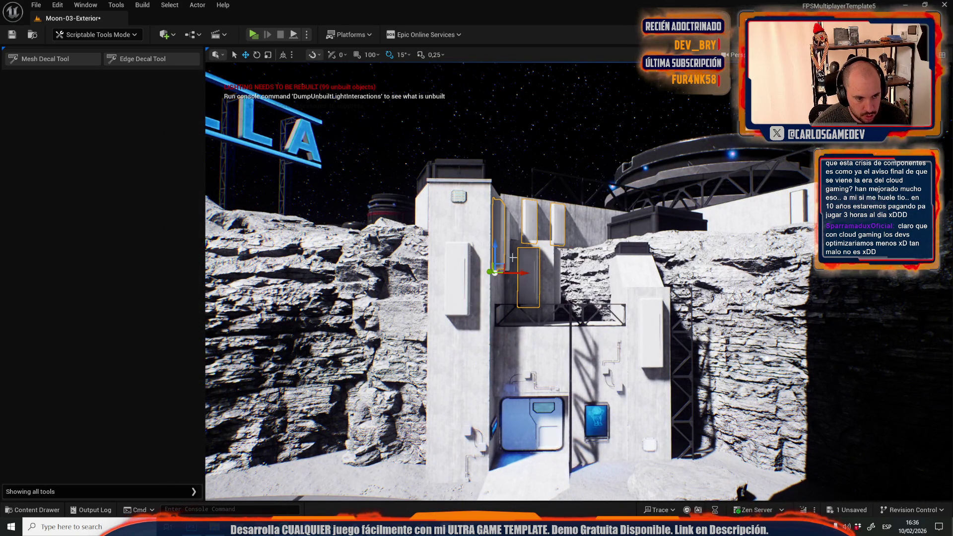
pyautogui.keyDown('ctrl'); pyautogui.click(472, 293); pyautogui.keyUp('ctrl')
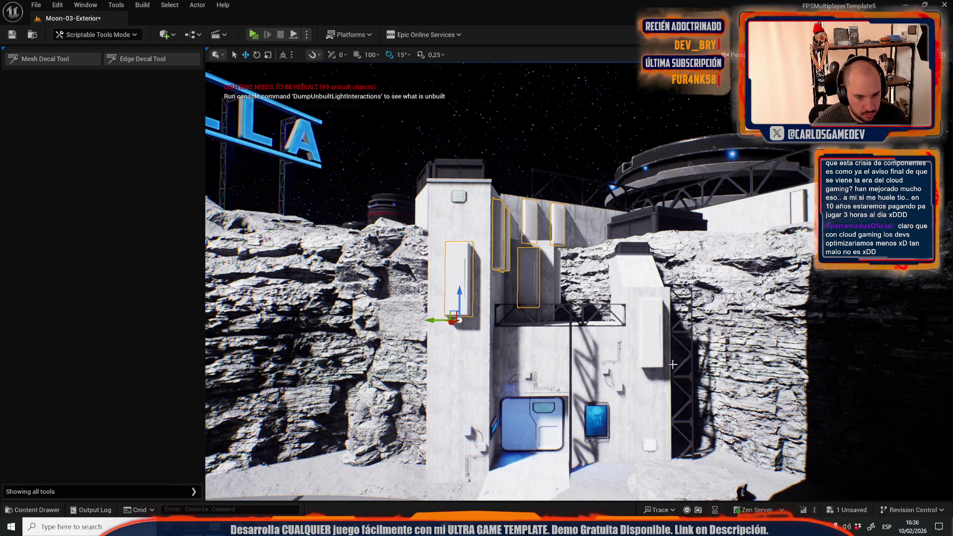
pyautogui.keyDown('ctrl'); pyautogui.click(650, 343); pyautogui.keyUp('ctrl')
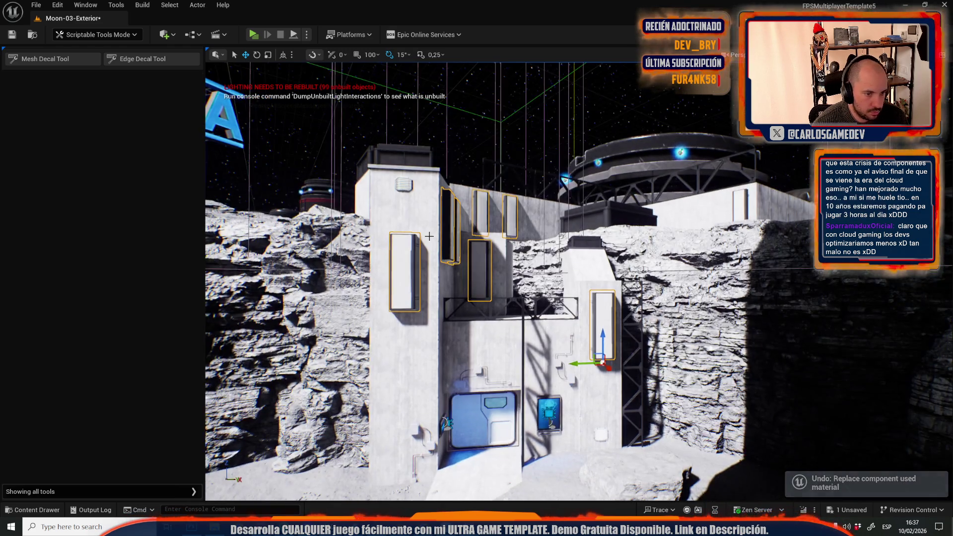
pyautogui.moveTo(496, 278)
pyautogui.mouseDown()
pyautogui.moveTo(457, 322)
pyautogui.moveTo(454, 377)
pyautogui.moveTo(456, 318)
pyautogui.moveTo(307, 322)
pyautogui.moveTo(368, 307)
pyautogui.mouseUp()
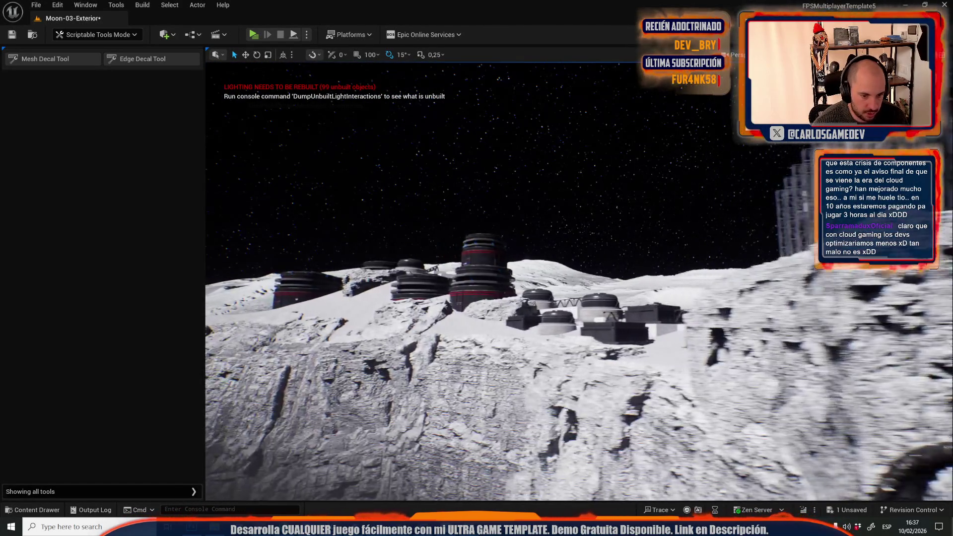
# Fly over the moon surface and open the Content Drawer listing 13 'localiz' assets
pyautogui.moveTo(367, 308)
pyautogui.mouseDown()
pyautogui.moveTo(377, 288)
pyautogui.moveTo(397, 327)
pyautogui.mouseUp()
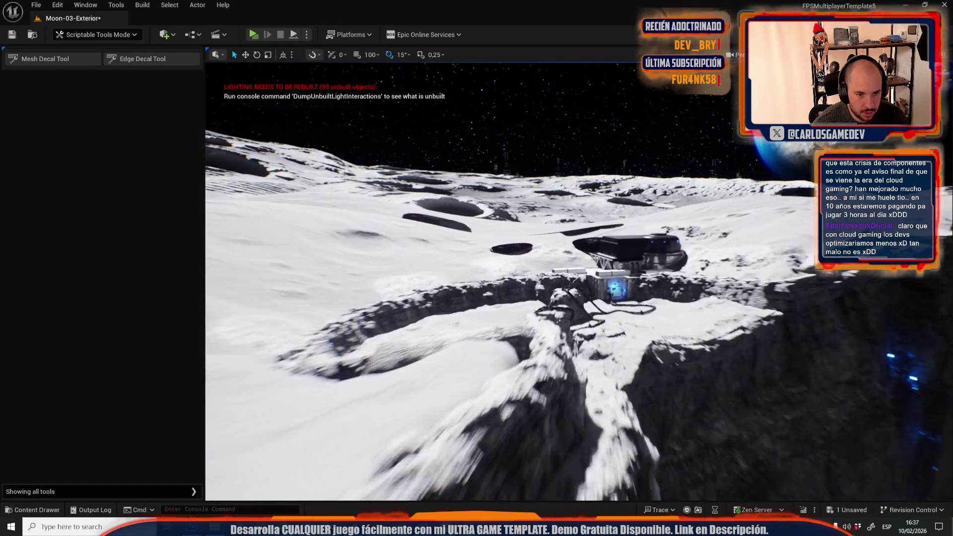
pyautogui.moveTo(397, 327)
pyautogui.mouseDown()
pyautogui.moveTo(407, 278)
pyautogui.moveTo(377, 298)
pyautogui.moveTo(387, 318)
pyautogui.moveTo(397, 287)
pyautogui.moveTo(377, 307)
pyautogui.moveTo(387, 317)
pyautogui.moveTo(377, 298)
pyautogui.moveTo(387, 307)
pyautogui.moveTo(382, 293)
pyautogui.moveTo(427, 236)
pyautogui.mouseUp()
pyautogui.hotkey('ctrl', 'space')
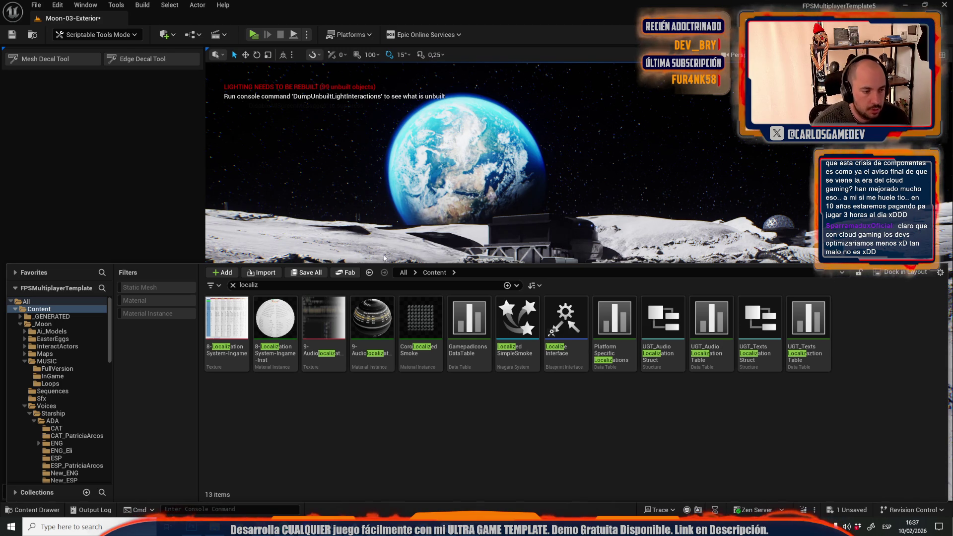
# Save the Moon-03-Exterior map, then start and cancel packaging the project for Windows
pyautogui.click(305, 275)
pyautogui.click(532, 372)
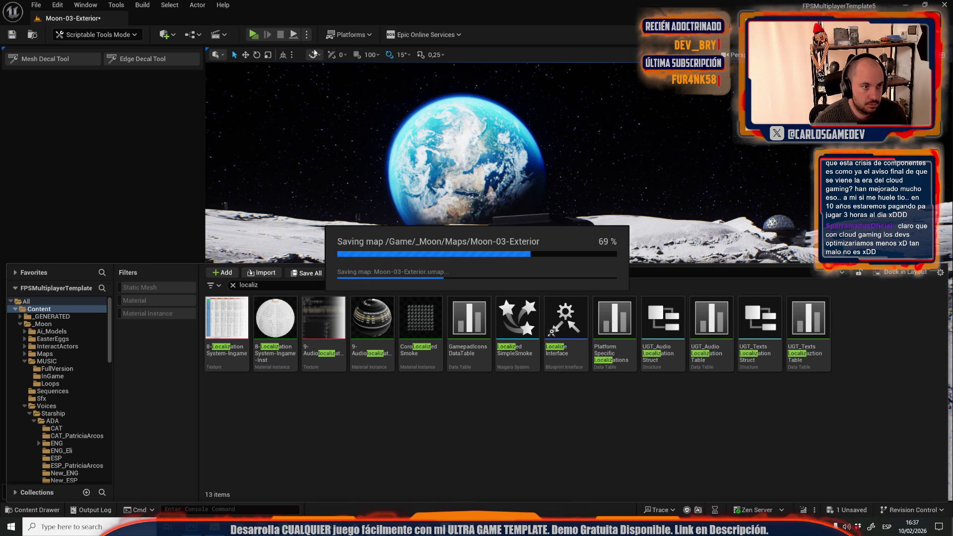
pyautogui.click(345, 33)
pyautogui.moveTo(439, 167)
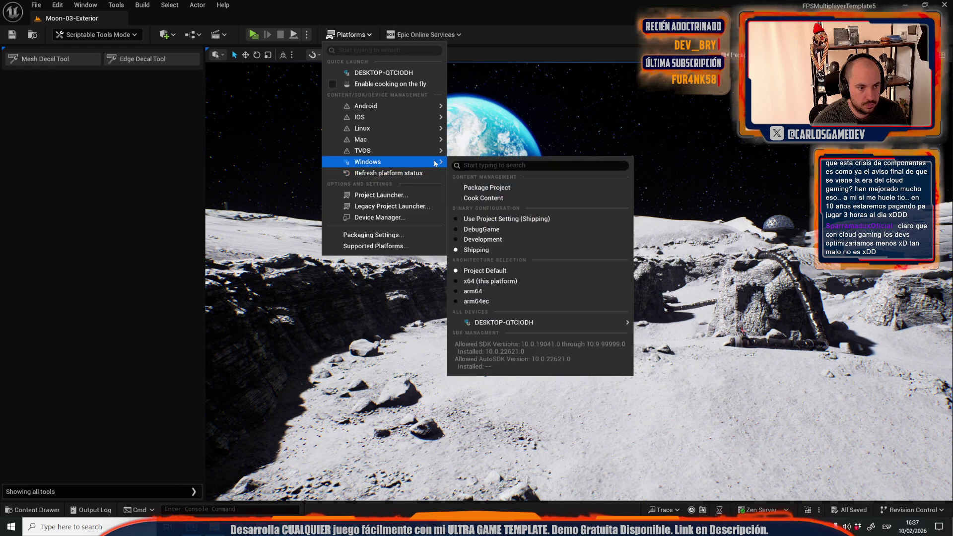
pyautogui.click(487, 188)
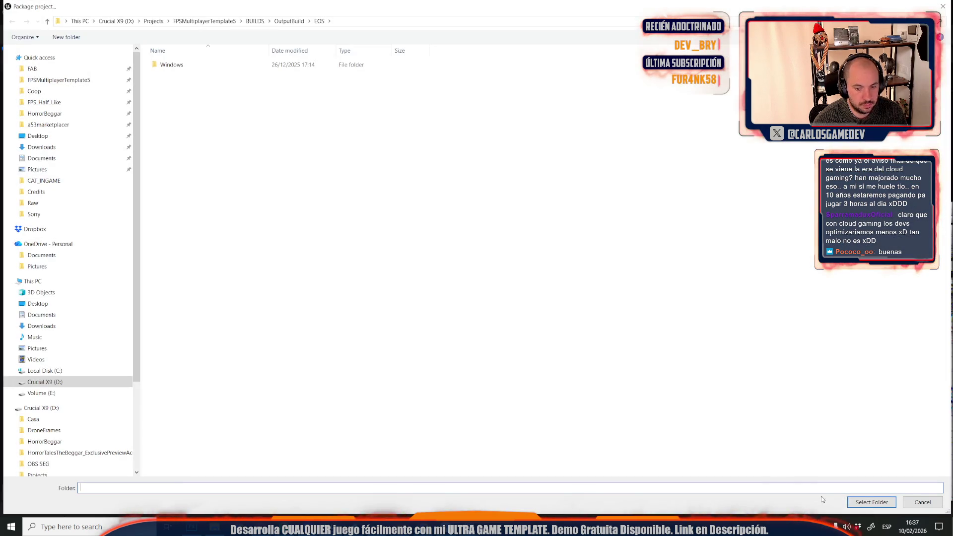
pyautogui.click(871, 502)
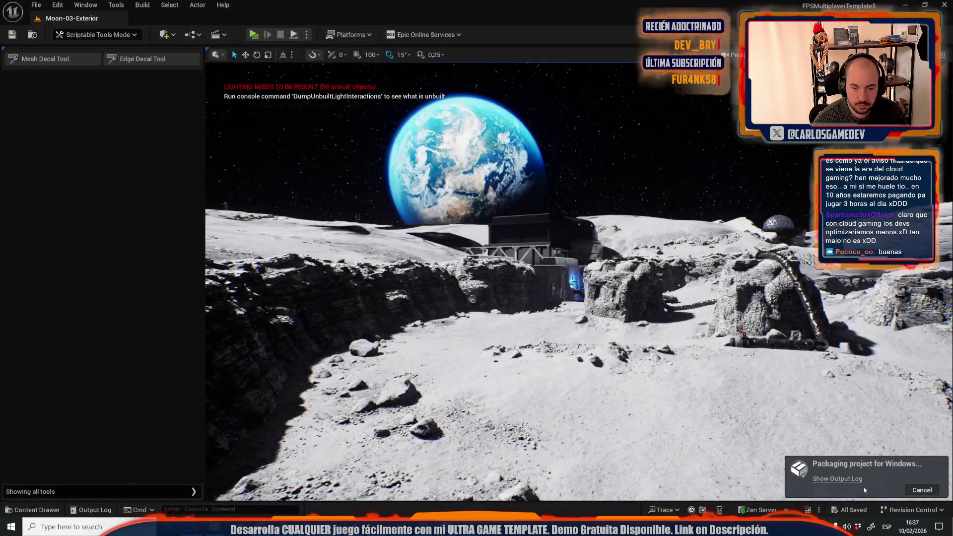
pyautogui.click(920, 490)
# Start a GPU Lightmass lighting build, accepting the lightmap UV upgrade, and close the results log
pyautogui.click(143, 4)
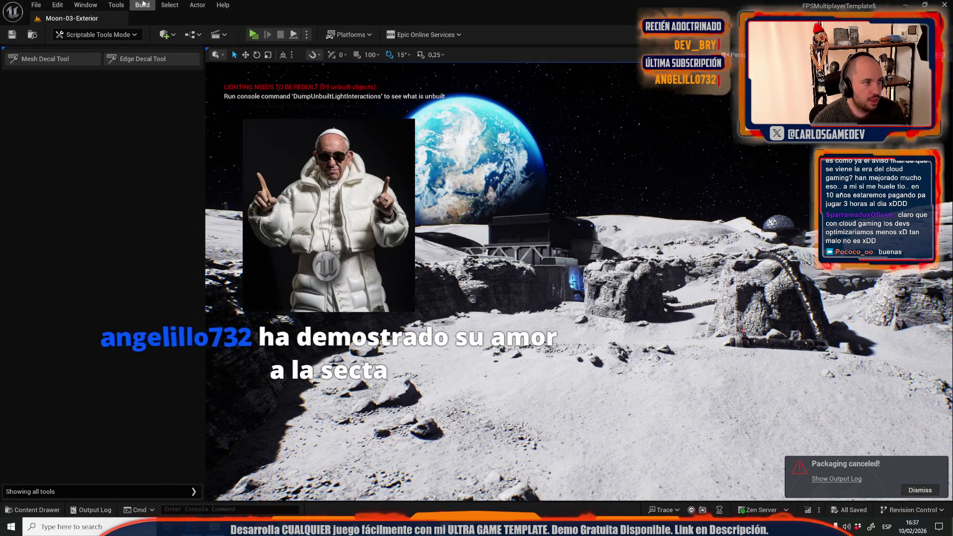
pyautogui.click(184, 125)
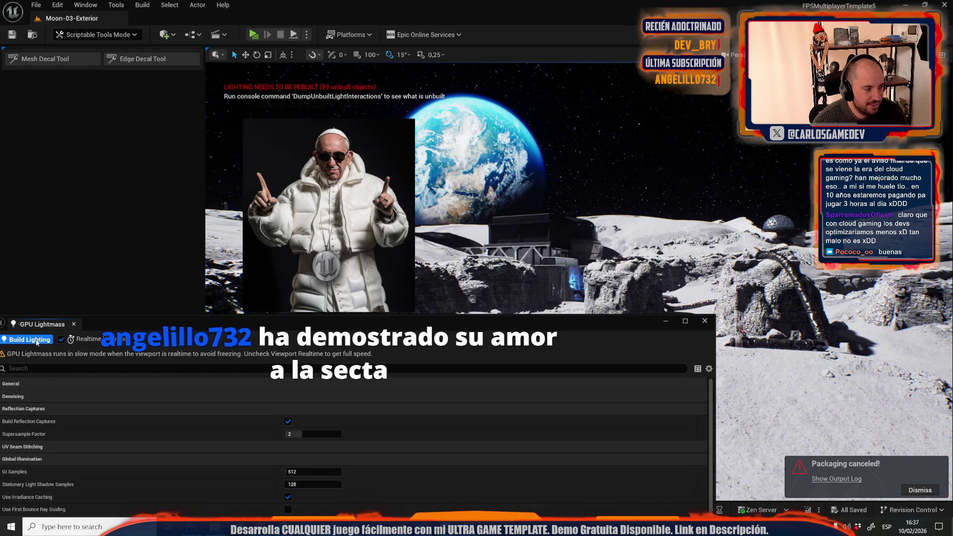
pyautogui.click(27, 339)
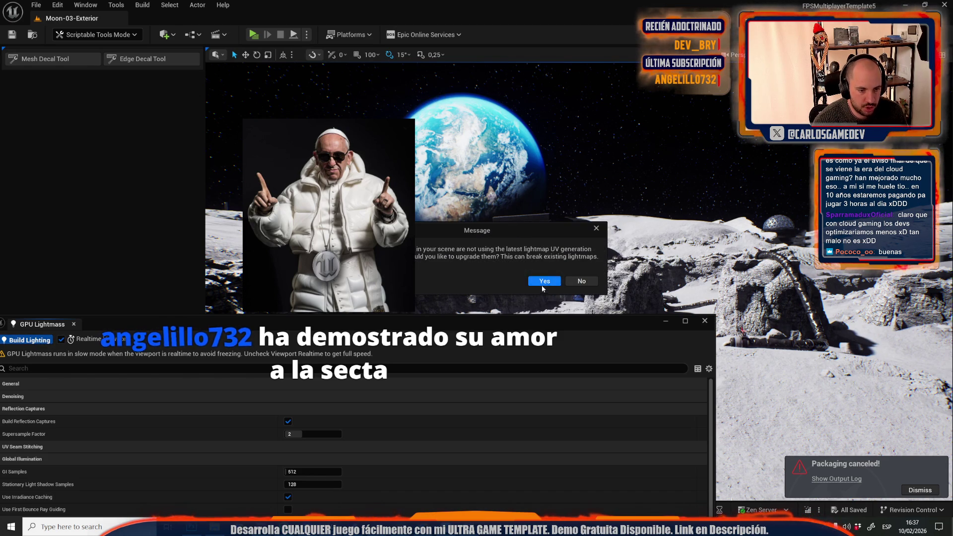
pyautogui.click(544, 281)
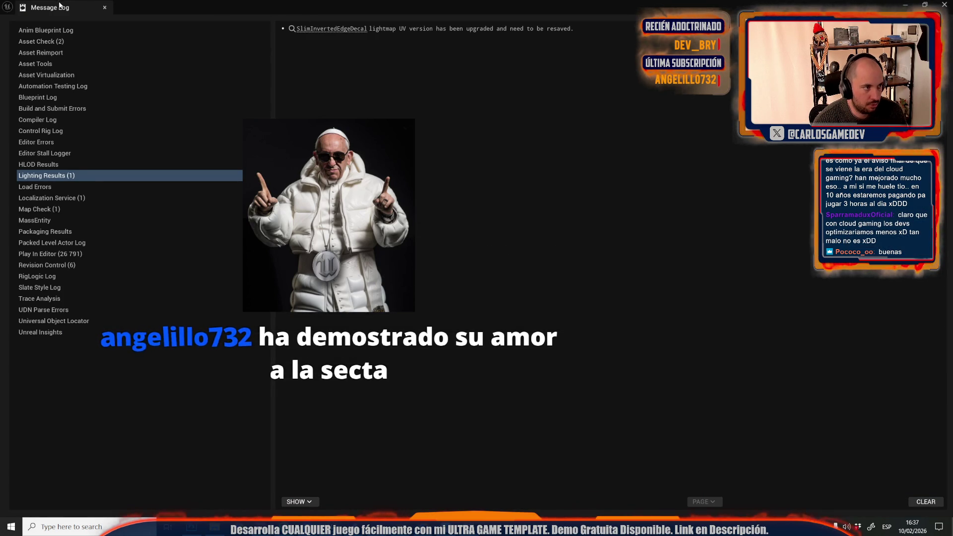
pyautogui.click(105, 7)
# Save the map and upgraded decal mesh with Save All, then rebuild lighting with GPU Lightmass
pyautogui.hotkey('ctrl', 'space')
pyautogui.click(325, 273)
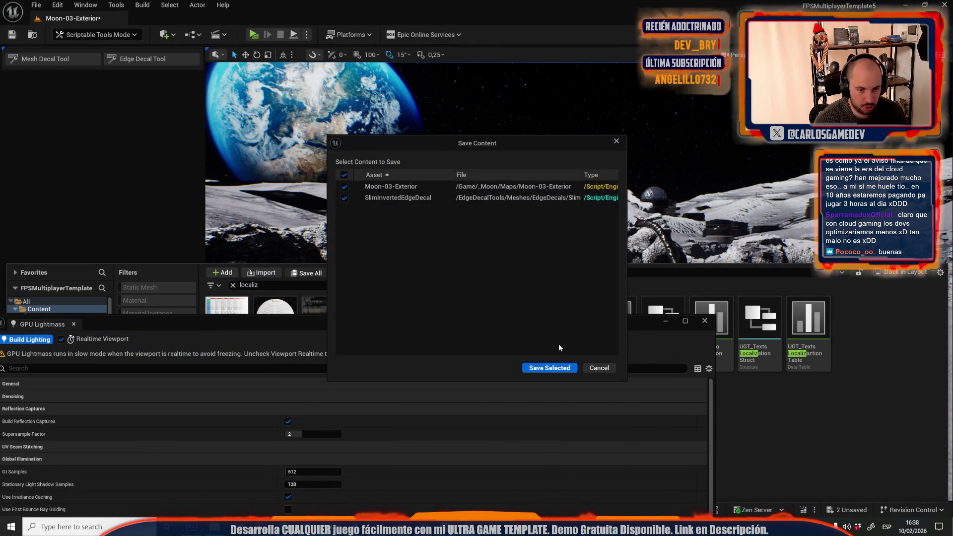
pyautogui.click(545, 366)
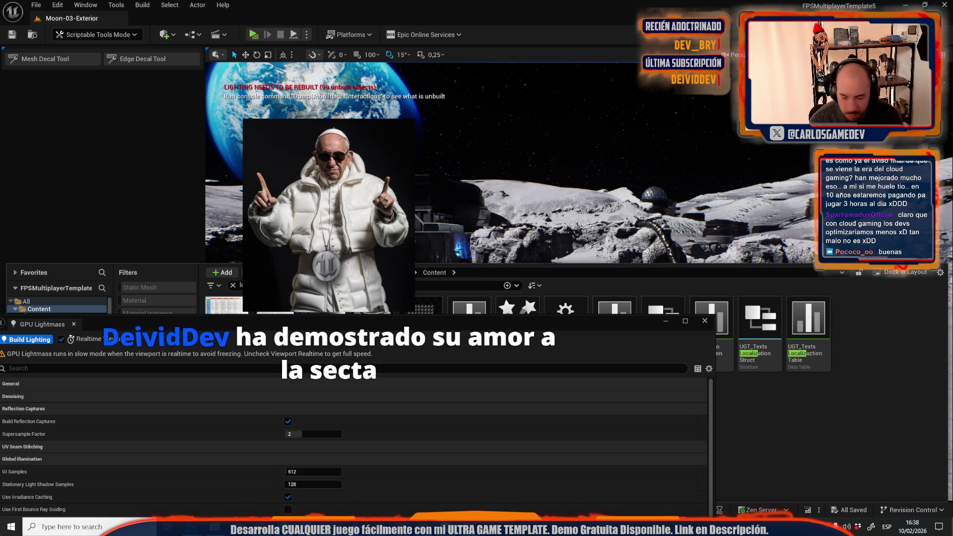
pyautogui.click(61, 339)
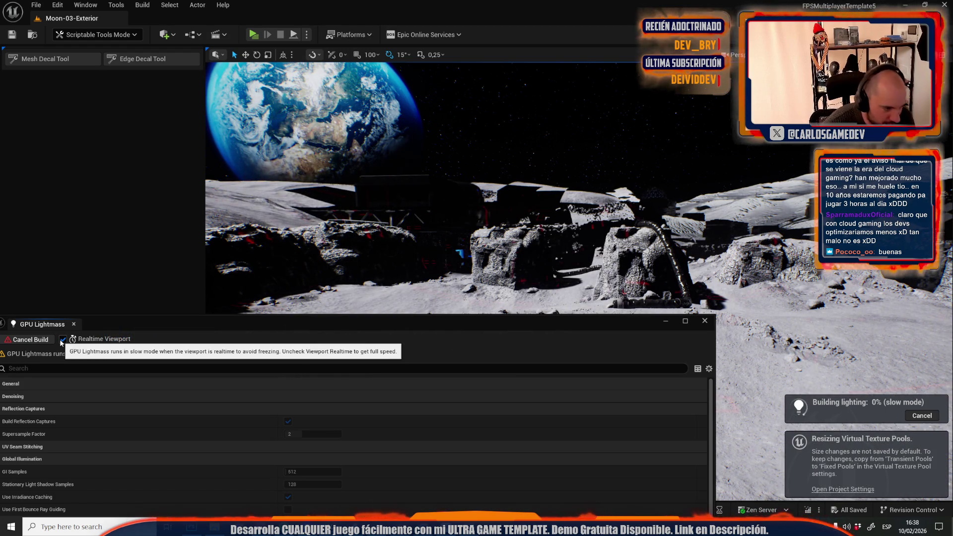
pyautogui.moveTo(264, 138)
pyautogui.mouseDown()
pyautogui.moveTo(258, 144)
pyautogui.moveTo(264, 138)
pyautogui.mouseUp()
pyautogui.click(99, 35)
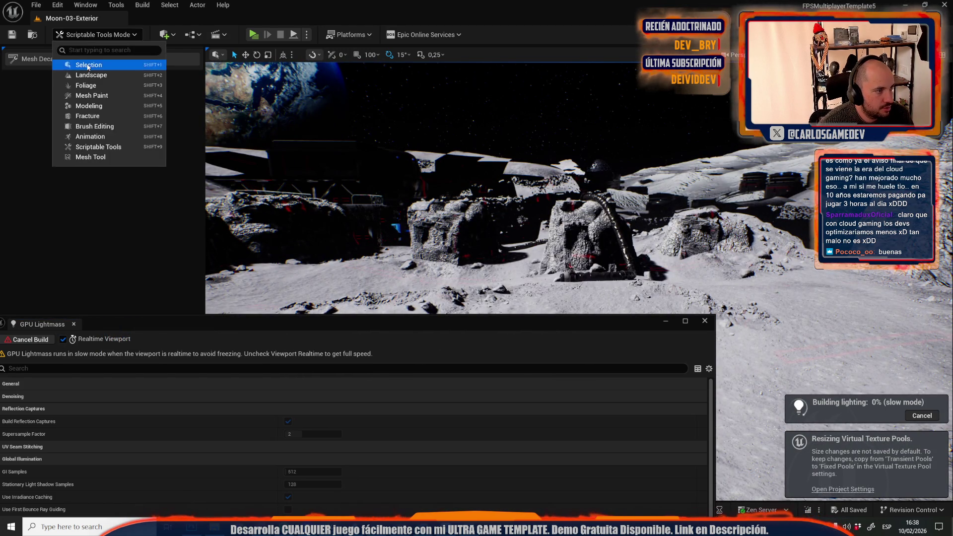
# Switch from Scriptable Tools back to Selection mode while the lighting build runs
pyautogui.click(82, 63)
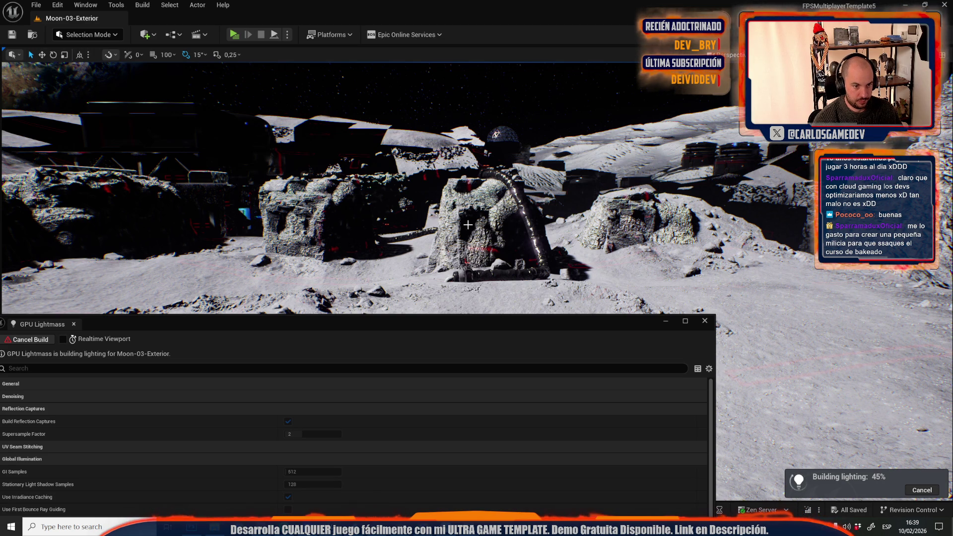
pyautogui.moveTo(467, 104)
pyautogui.mouseDown()
pyautogui.moveTo(600, 104)
pyautogui.moveTo(467, 225)
pyautogui.mouseUp()
# Preview game view and inspect the front rock until the GPU Lightmass build finishes, then close its panel
pyautogui.press('g')
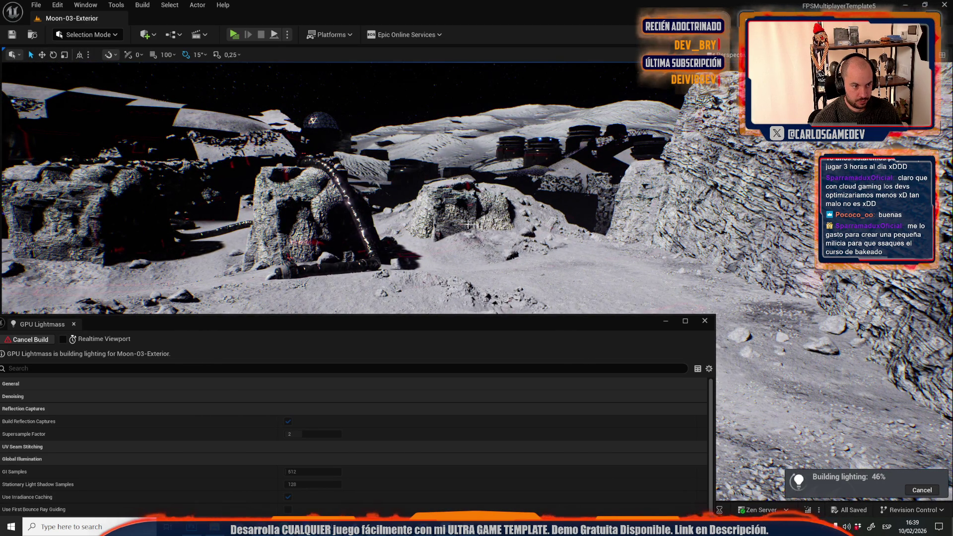
pyautogui.click(445, 188)
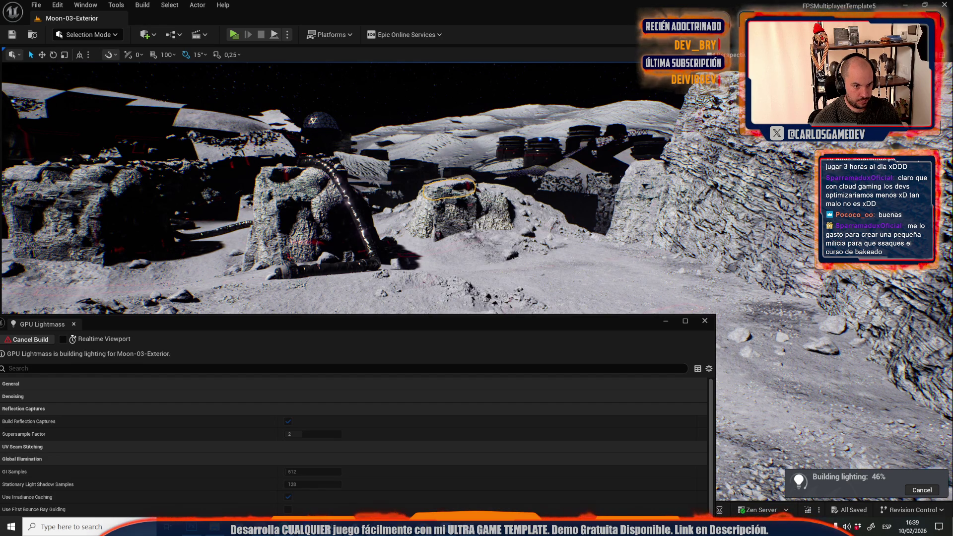
pyautogui.press('Escape')
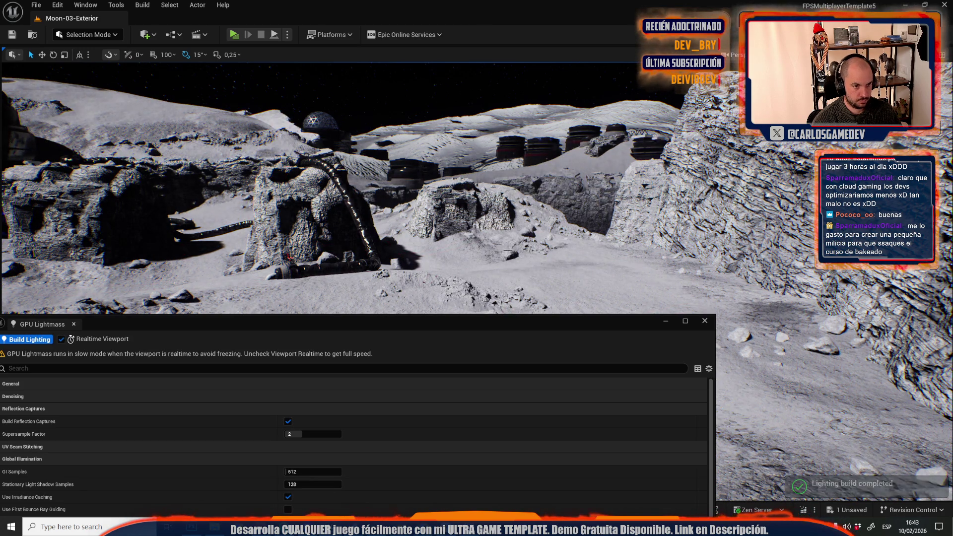
pyautogui.moveTo(508, 231); pyautogui.dragTo(497, 262)
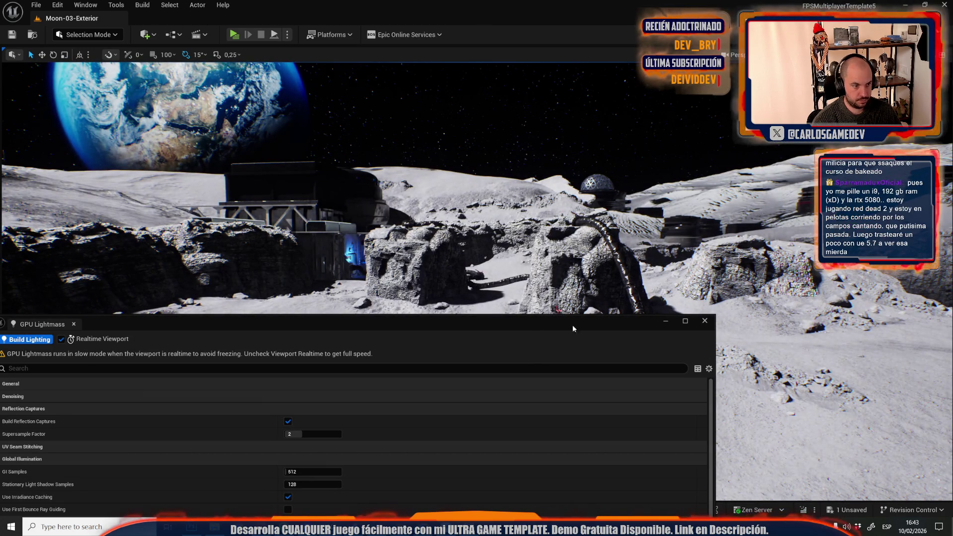
pyautogui.click(705, 321)
# Select the Earth actor and rotate and slightly enlarge it
pyautogui.moveTo(590, 293)
pyautogui.mouseDown()
pyautogui.moveTo(591, 357)
pyautogui.moveTo(591, 327)
pyautogui.moveTo(545, 298)
pyautogui.moveTo(545, 278)
pyautogui.moveTo(491, 280)
pyautogui.moveTo(526, 293)
pyautogui.moveTo(500, 219)
pyautogui.moveTo(467, 174)
pyautogui.mouseUp()
pyautogui.click(467, 174)
pyautogui.press('g')
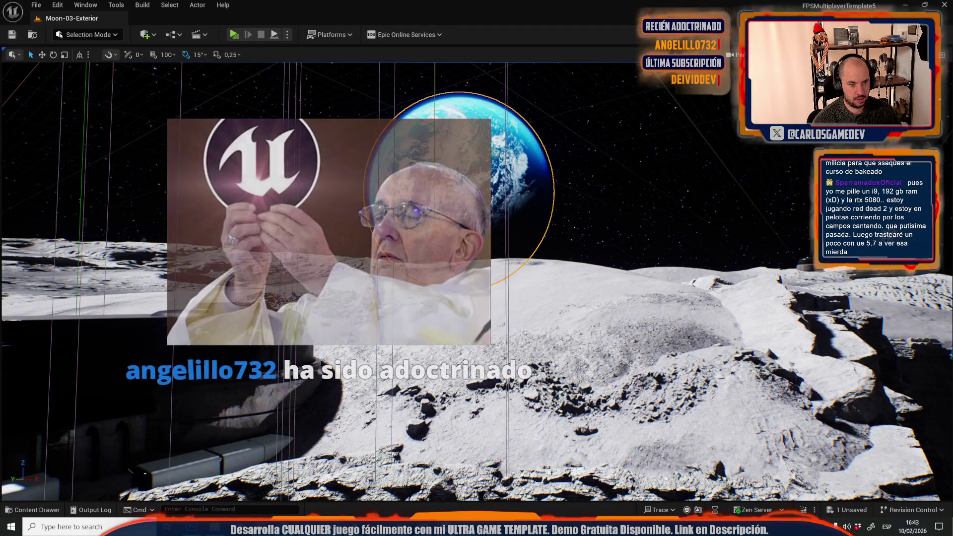
pyautogui.moveTo(501, 196); pyautogui.dragTo(502, 196)
# Switch to game view and fly the camera down to frame the lunar base
pyautogui.press('g')
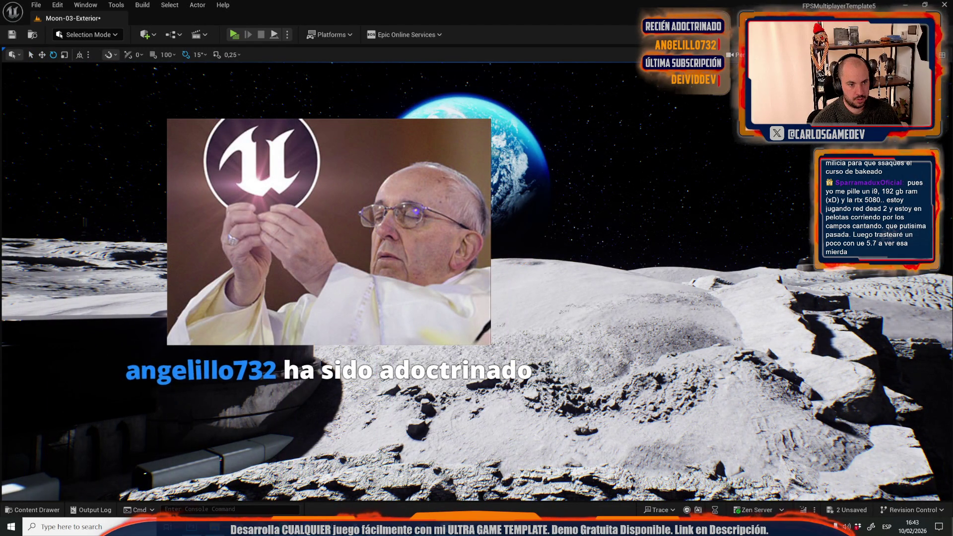
pyautogui.moveTo(476, 278)
pyautogui.mouseDown()
pyautogui.moveTo(466, 308)
pyautogui.moveTo(481, 293)
pyautogui.moveTo(476, 307)
pyautogui.mouseUp()
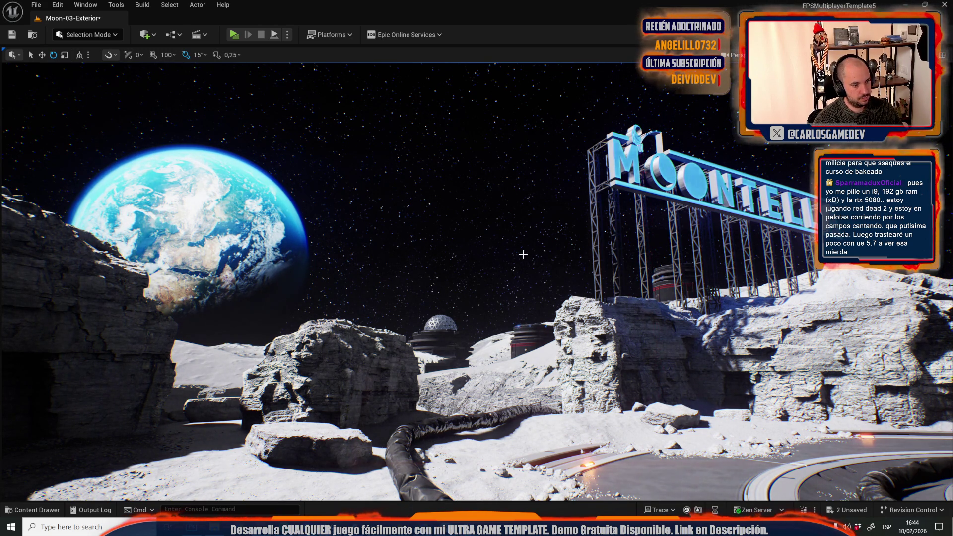
pyautogui.press('e')
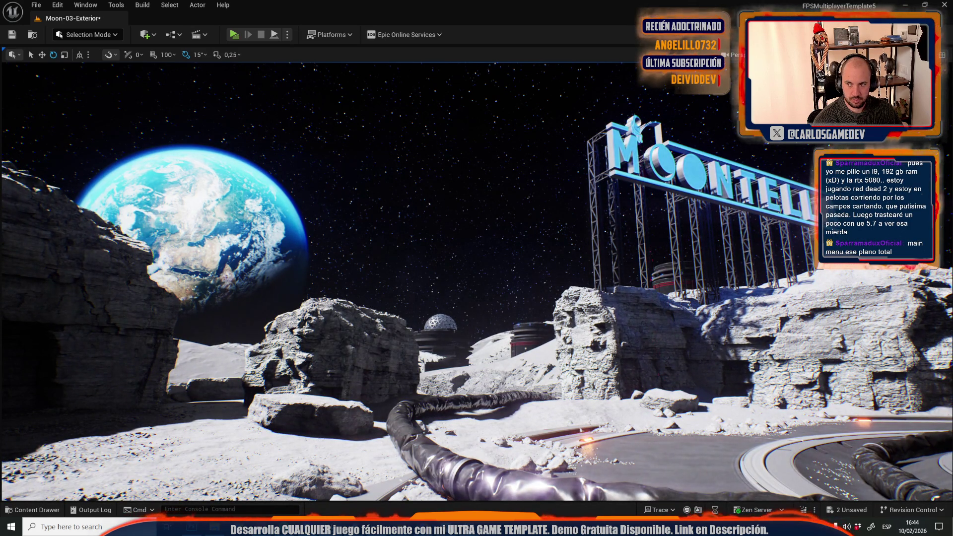
pyautogui.hotkey('ctrl', 'space')
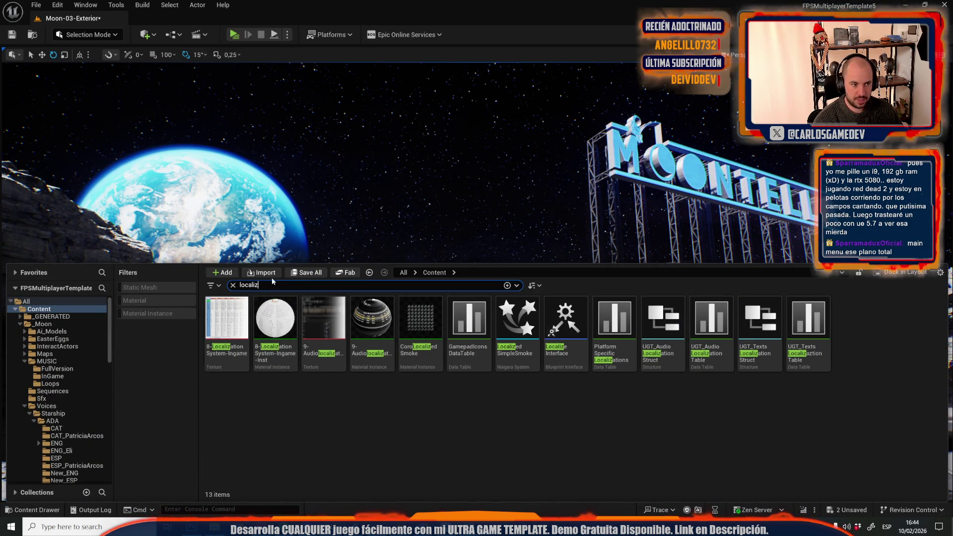
# Save the Moon-03-Exterior map and pending assets, then restore the hidden rock with Ctrl+Z
pyautogui.click(305, 273)
pyautogui.click(562, 366)
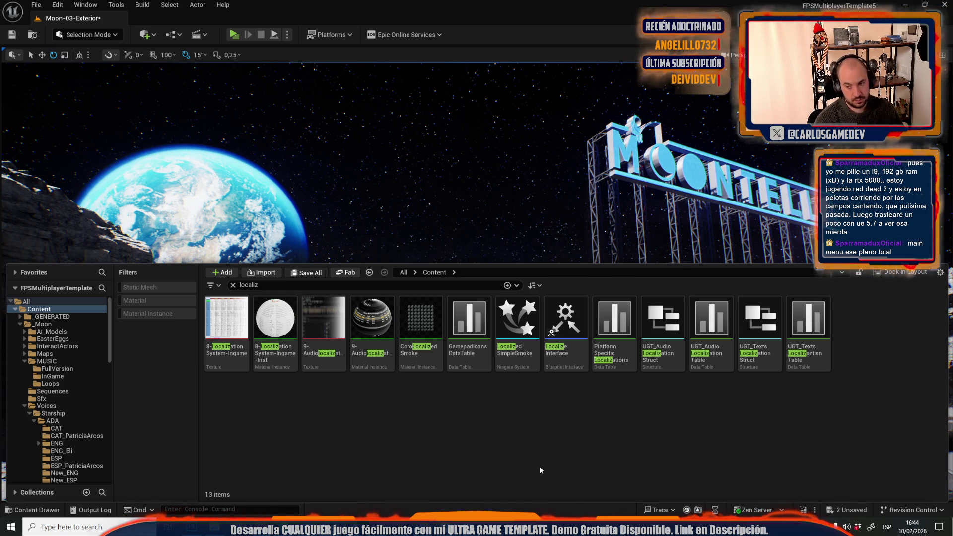
pyautogui.click(513, 258)
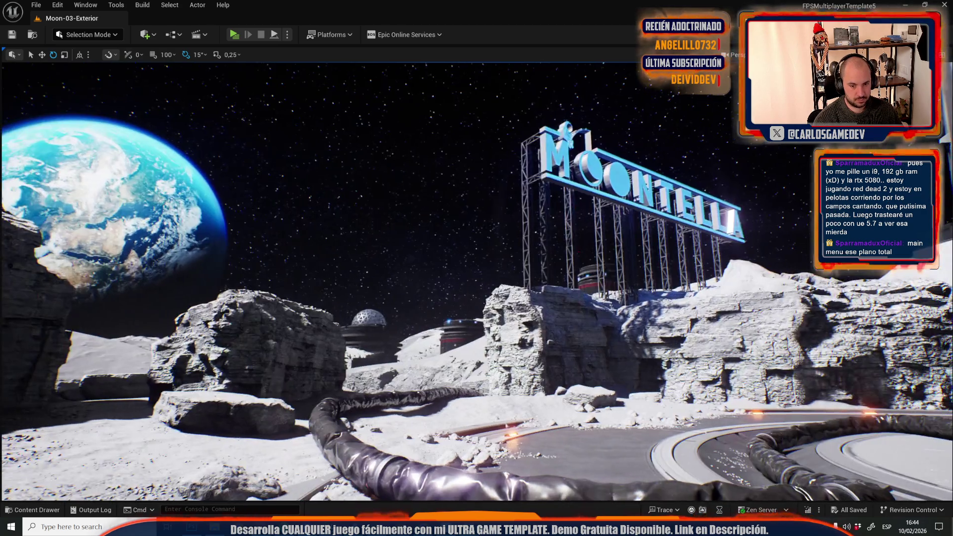
pyautogui.moveTo(513, 258); pyautogui.dragTo(481, 254)
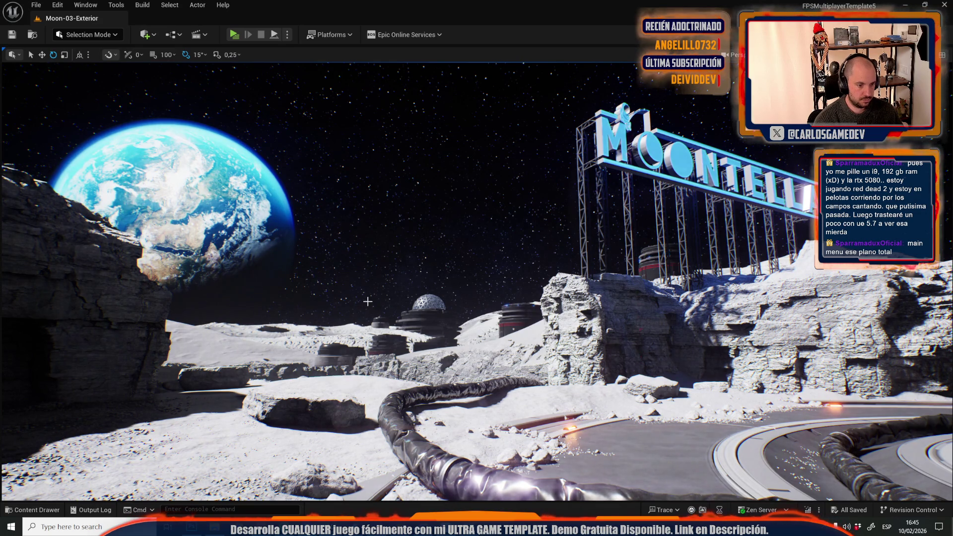
pyautogui.hotkey('ctrl', 'z')
pyautogui.press('g')
pyautogui.press('g')
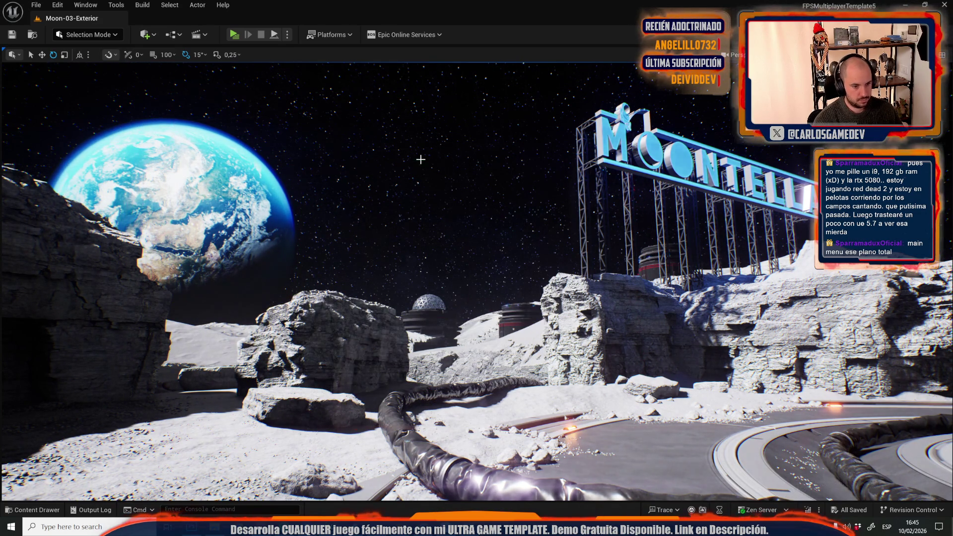
pyautogui.click(110, 306)
pyautogui.press('h')
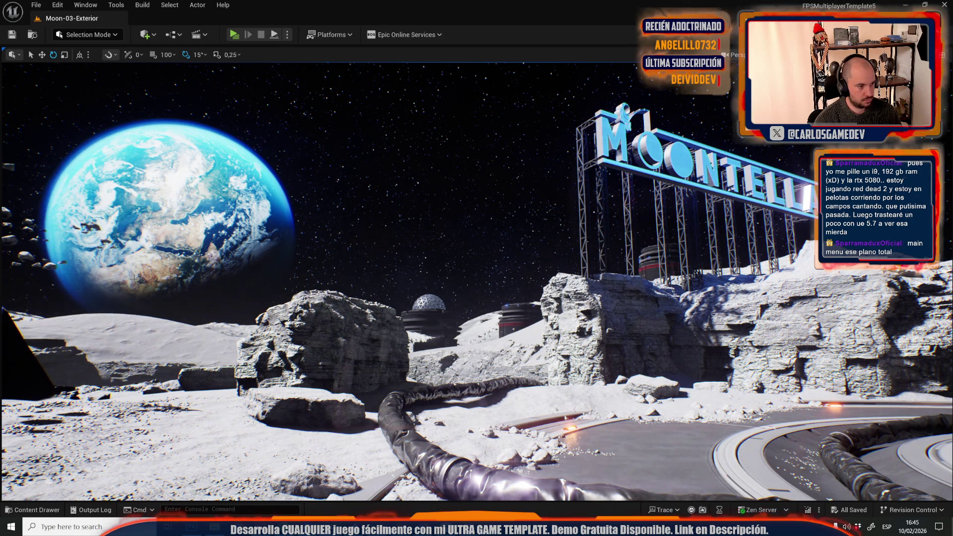
pyautogui.hotkey('ctrl', 'z')
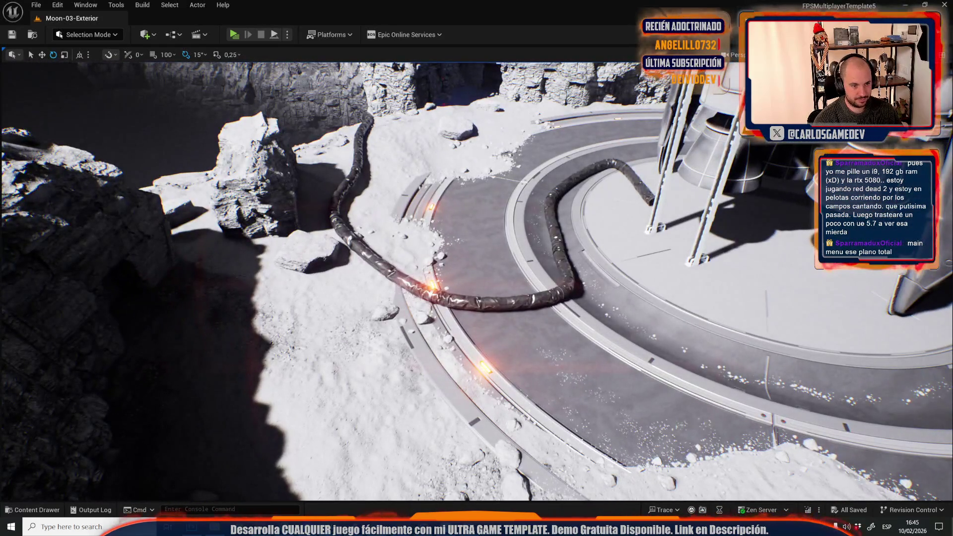
pyautogui.click(459, 243)
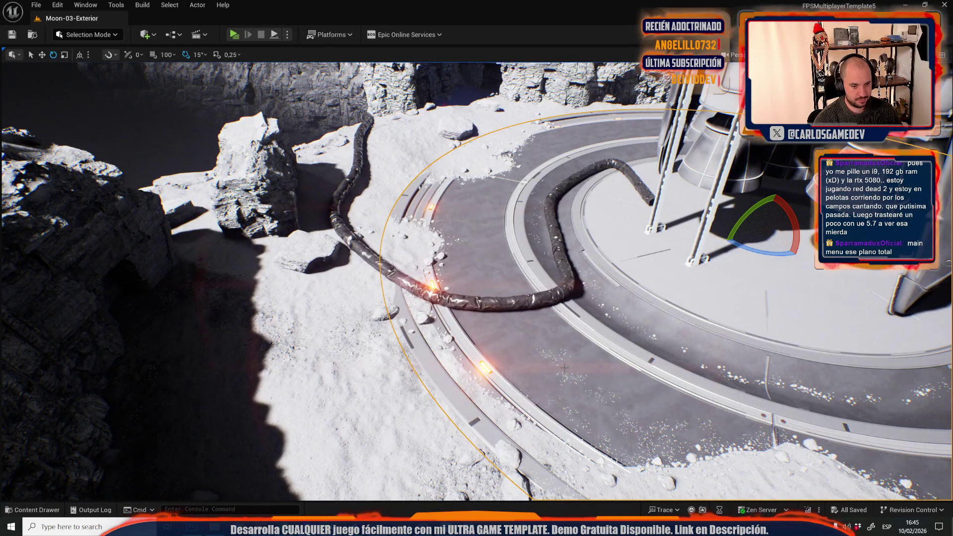
pyautogui.scroll(10, 562, 371)
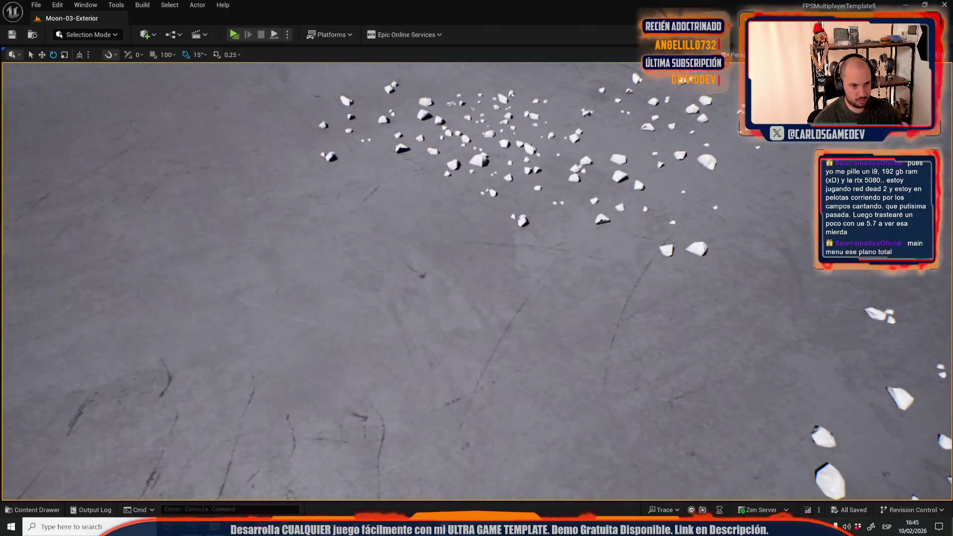
pyautogui.click(480, 161)
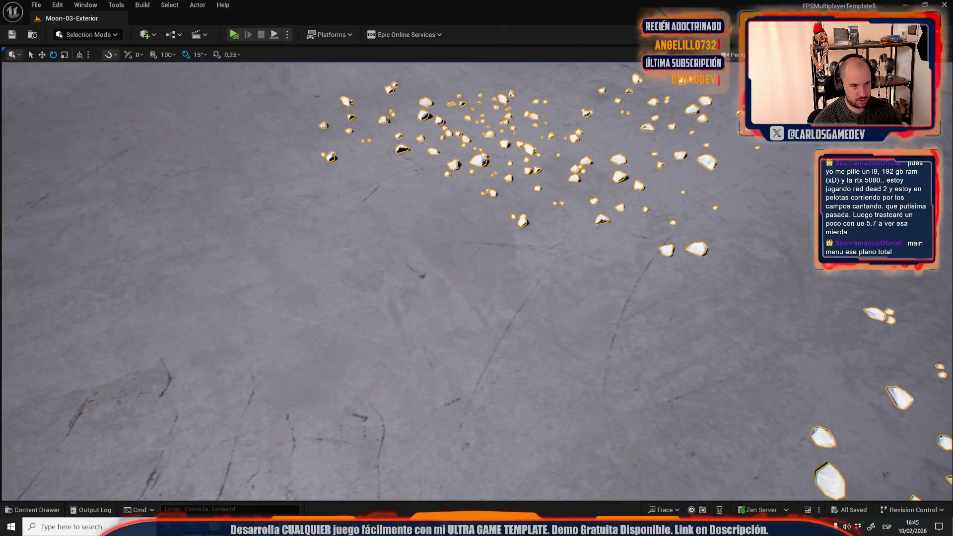
pyautogui.scroll(-10, 477, 278)
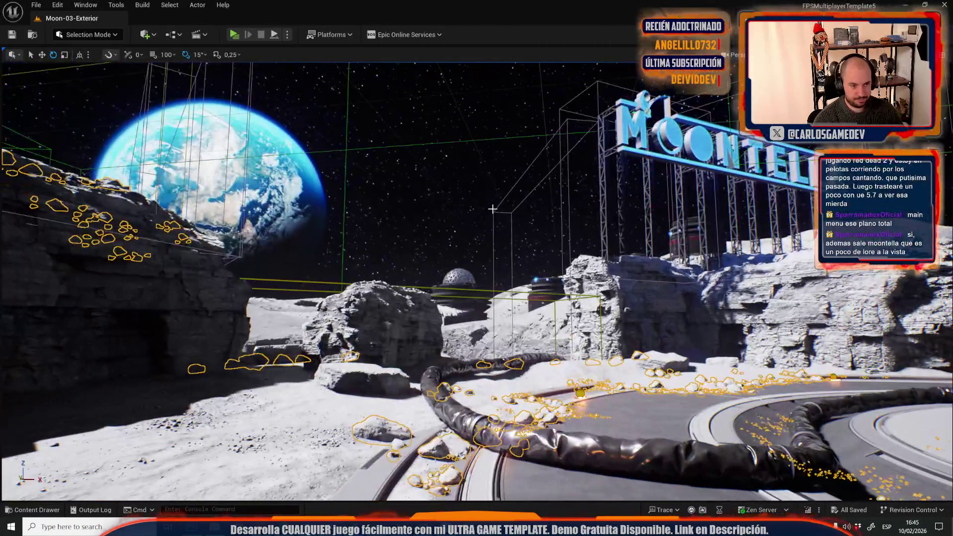
pyautogui.click(493, 209)
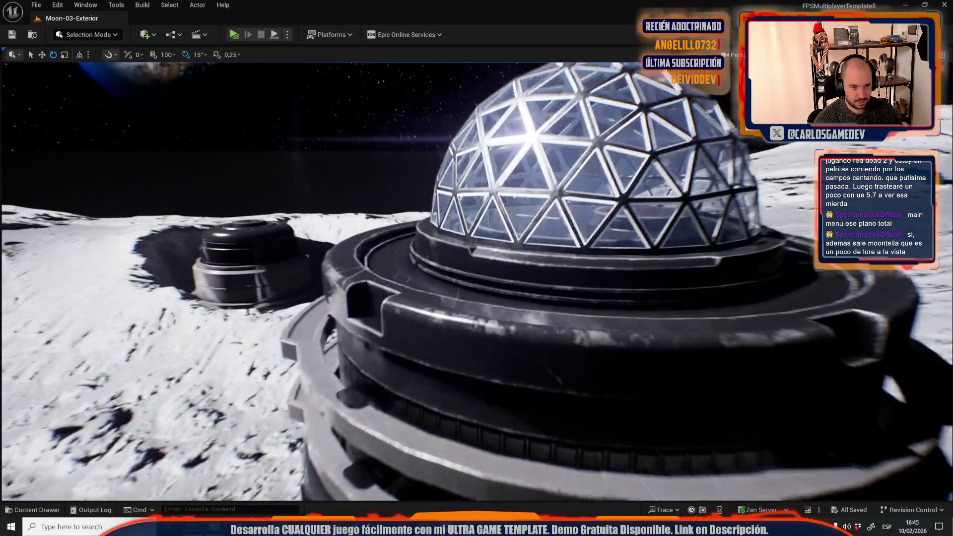
pyautogui.click(501, 194)
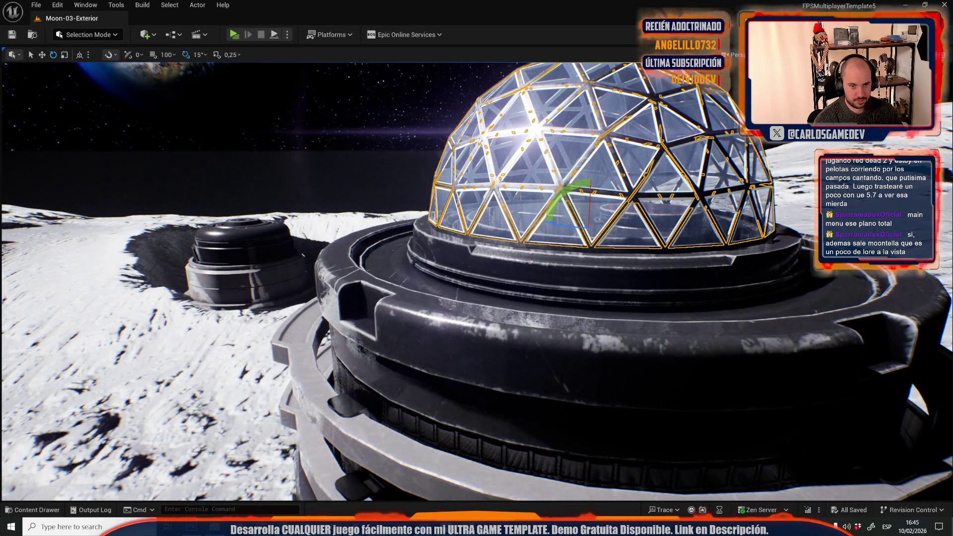
# Undo the accidental hiding of the glass dome panes and frame the dome in view
pyautogui.press('Delete')
pyautogui.hotkey('ctrl', 'z')
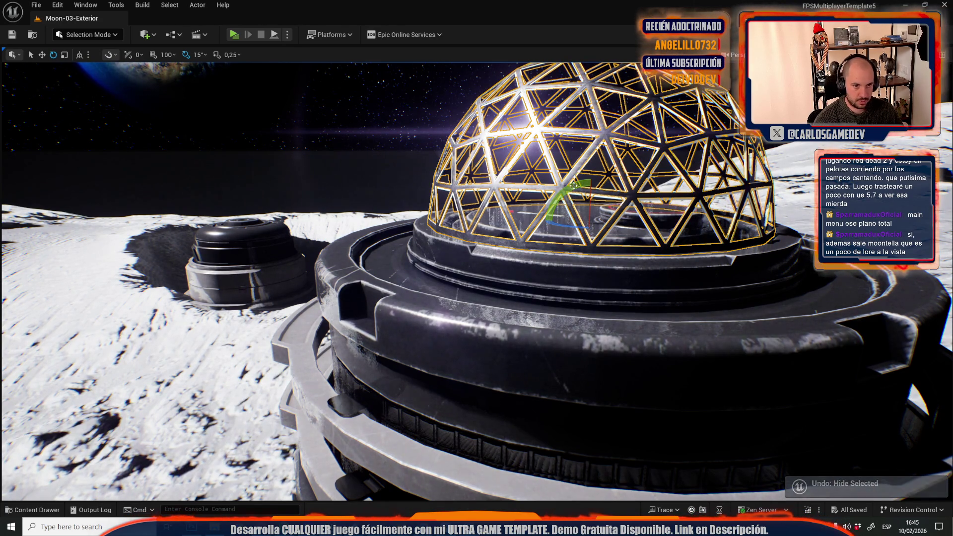
pyautogui.press('f')
pyautogui.scroll(10, 514, 247)
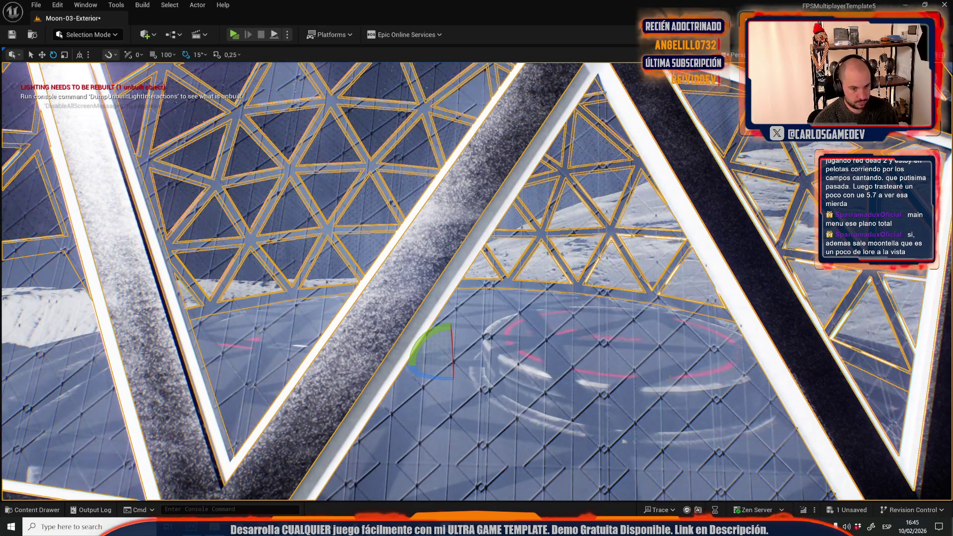
pyautogui.press('f')
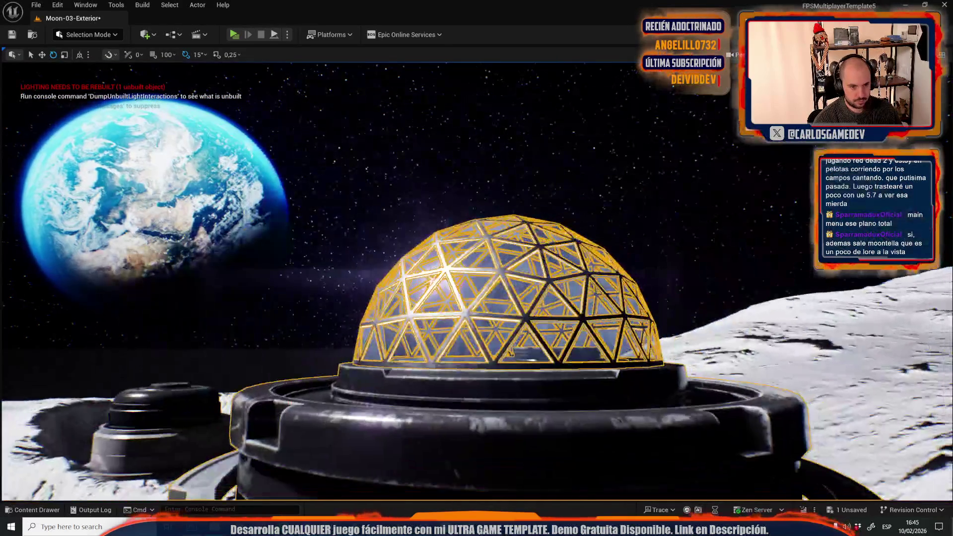
# Scale the glass dome up uniformly and save the Moon-03-Exterior level
pyautogui.click(485, 327)
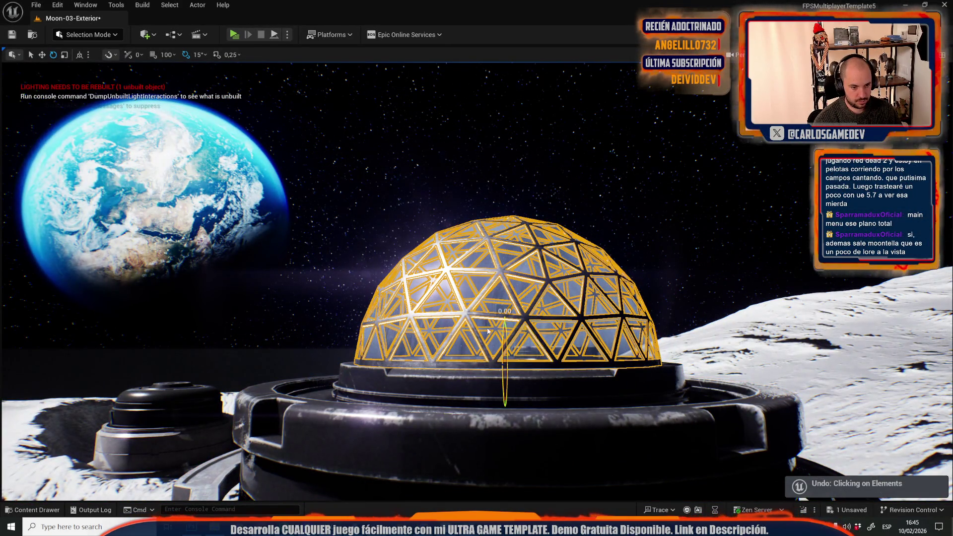
pyautogui.press('r')
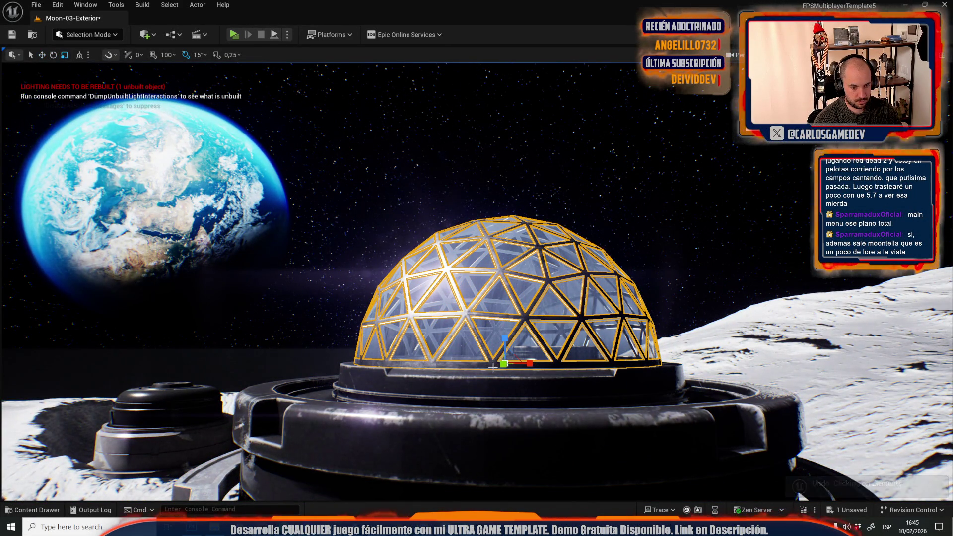
pyautogui.moveTo(507, 363)
pyautogui.mouseDown()
pyautogui.moveTo(509, 348)
pyautogui.moveTo(513, 357)
pyautogui.mouseUp()
pyautogui.press('w')
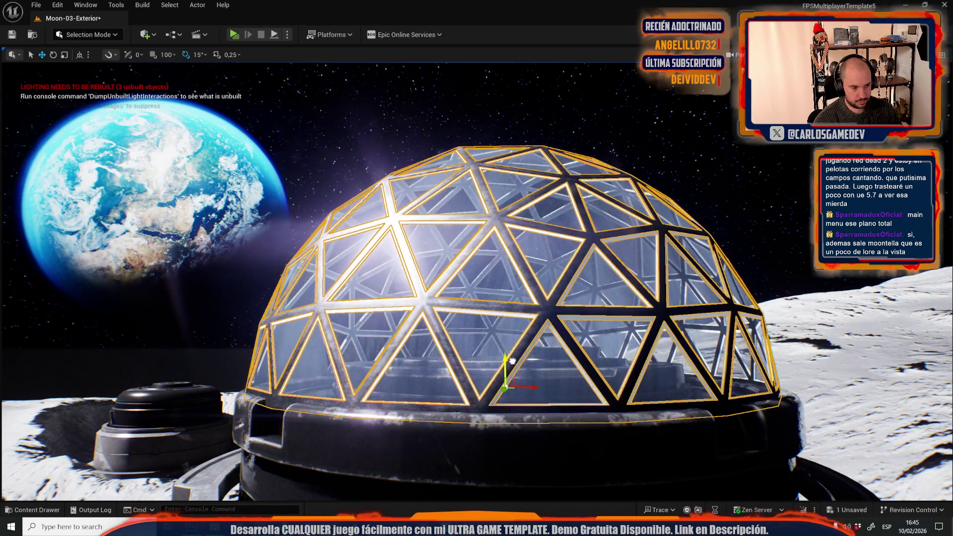
pyautogui.scroll(-15, 507, 381)
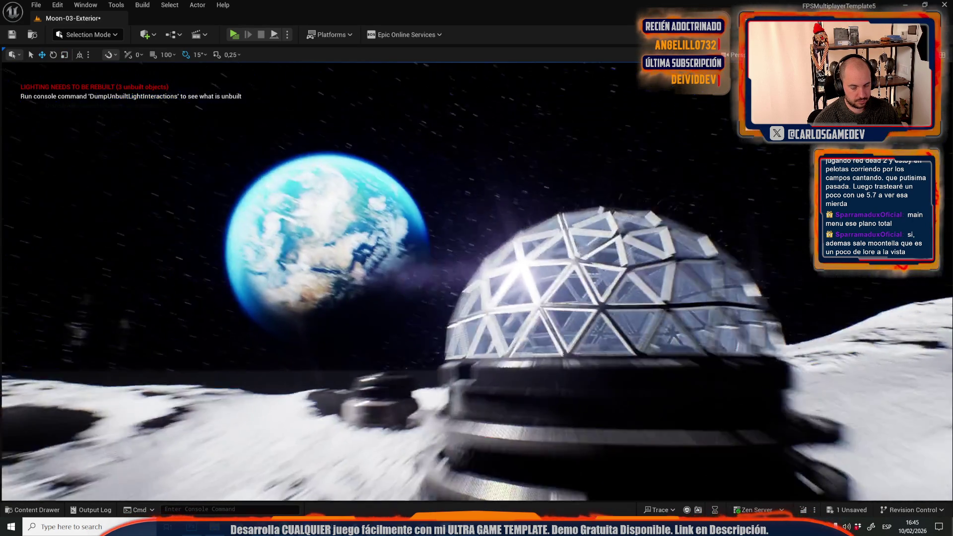
pyautogui.scroll(15, 477, 278)
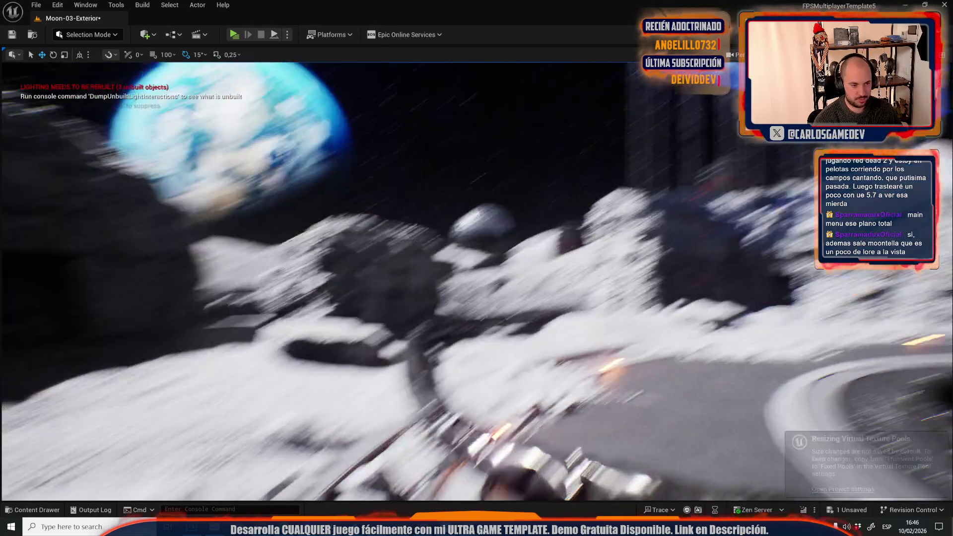
pyautogui.hotkey('ctrl', 's')
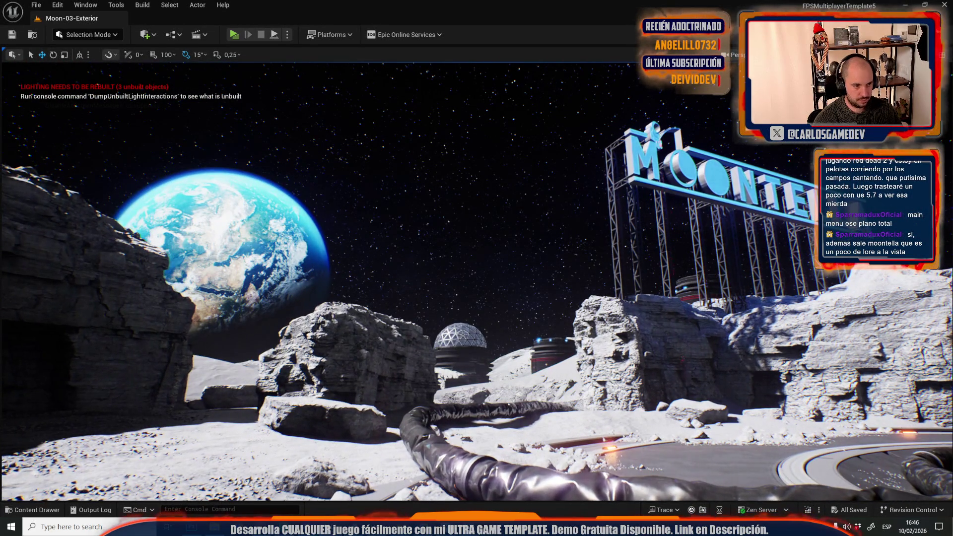
pyautogui.click(203, 335)
pyautogui.moveTo(203, 335); pyautogui.dragTo(522, 326)
pyautogui.press('e')
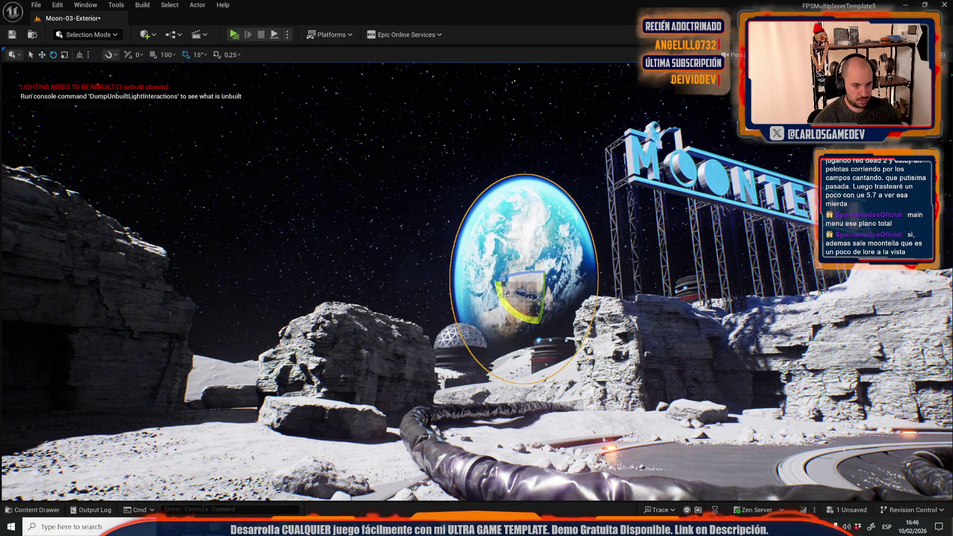
pyautogui.moveTo(521, 287); pyautogui.dragTo(499, 280)
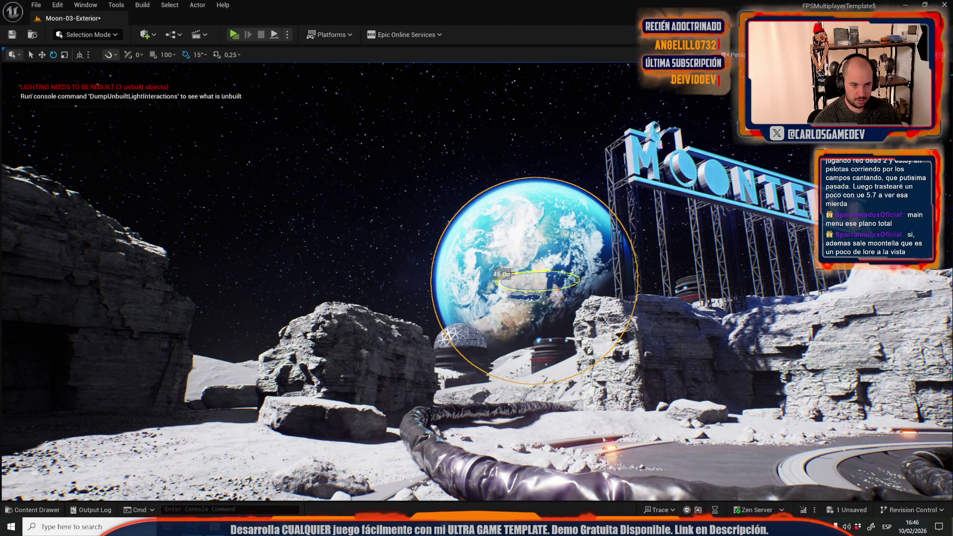
pyautogui.click(511, 165)
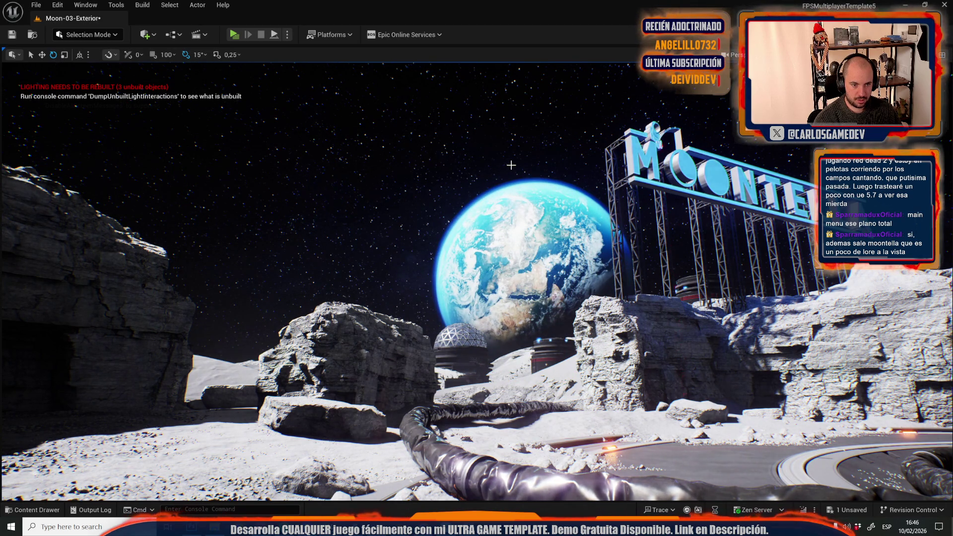
pyautogui.hotkey('ctrl', 'z')
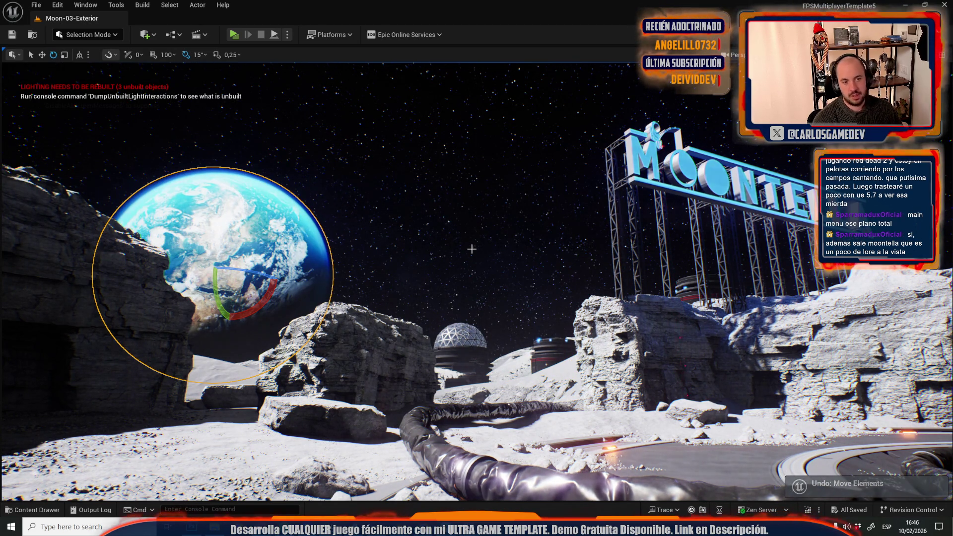
pyautogui.moveTo(471, 248); pyautogui.dragTo(467, 247)
pyautogui.click(402, 289)
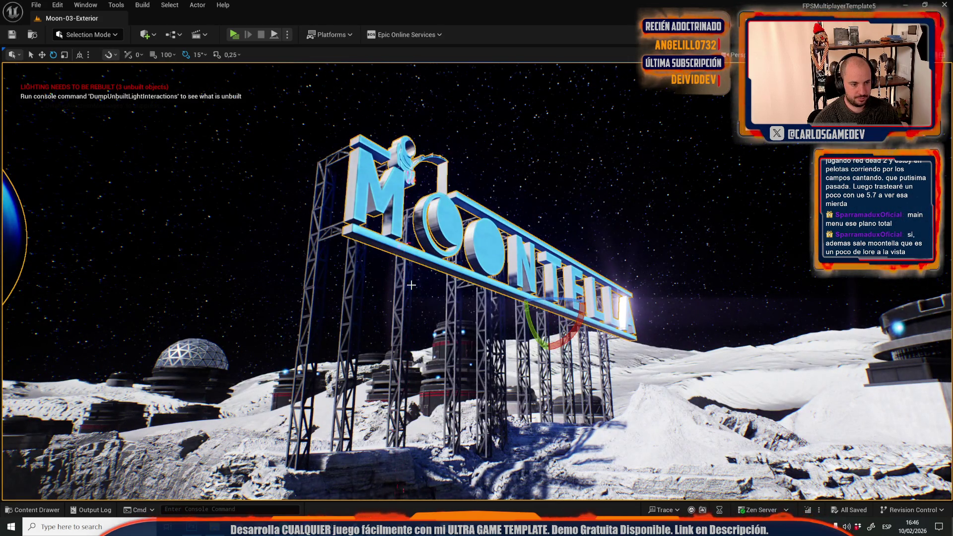
pyautogui.press('g')
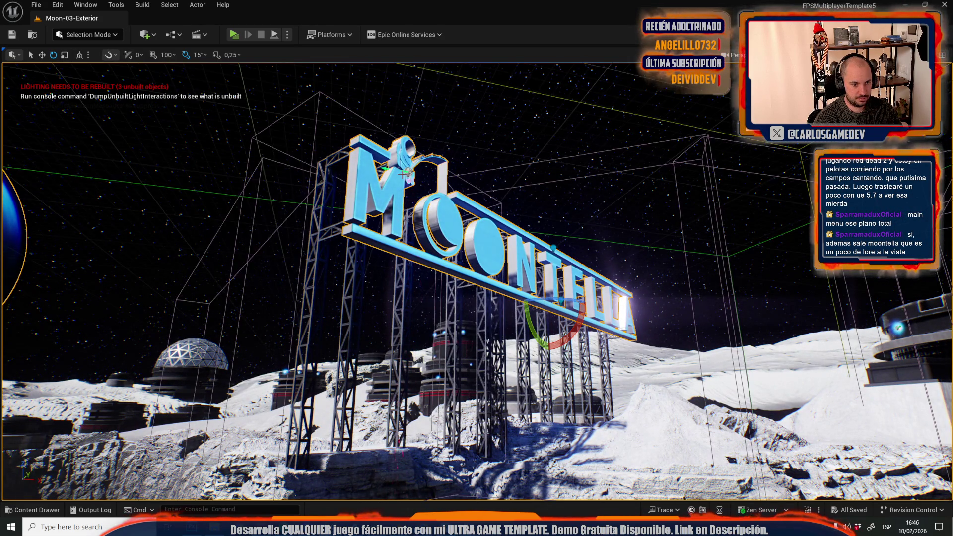
pyautogui.click(403, 288)
pyautogui.press('f')
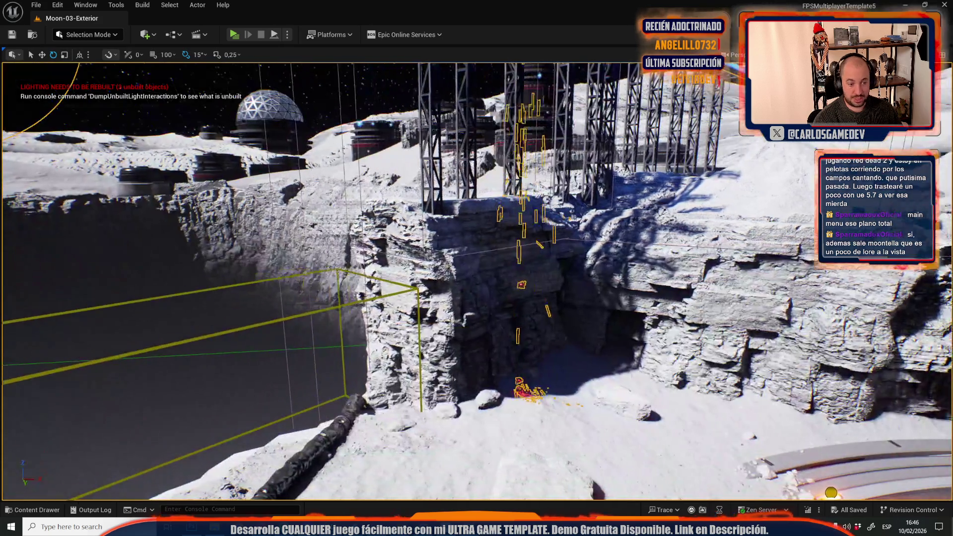
pyautogui.click(469, 434)
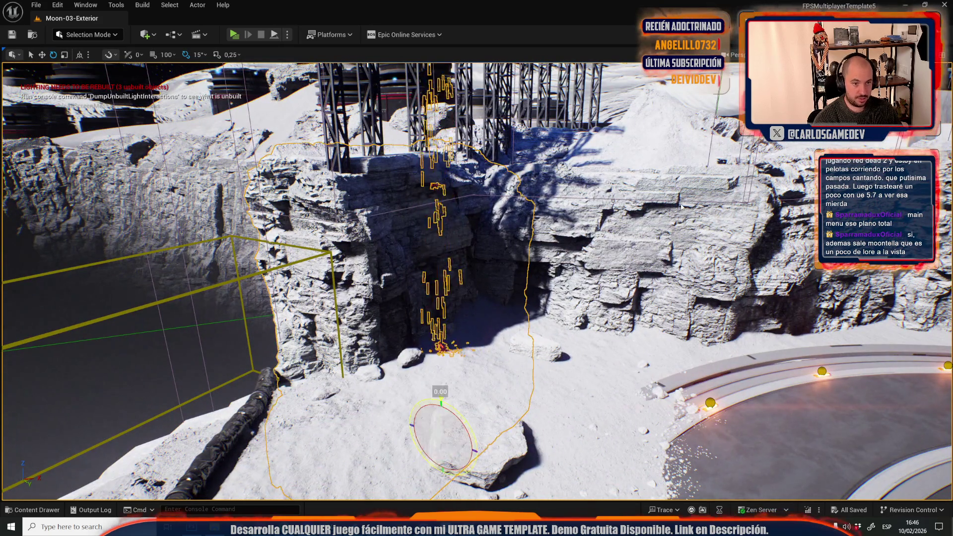
pyautogui.click(680, 203)
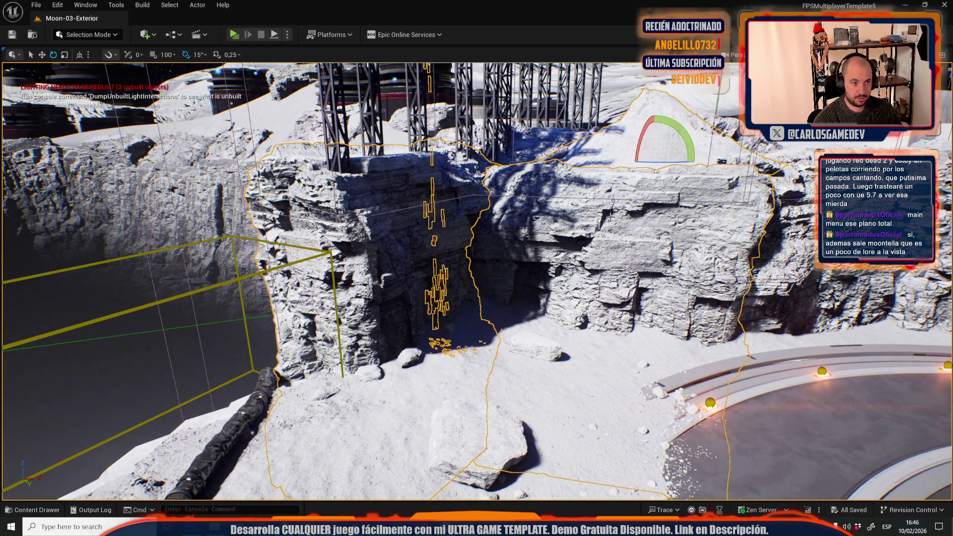
pyautogui.press('f')
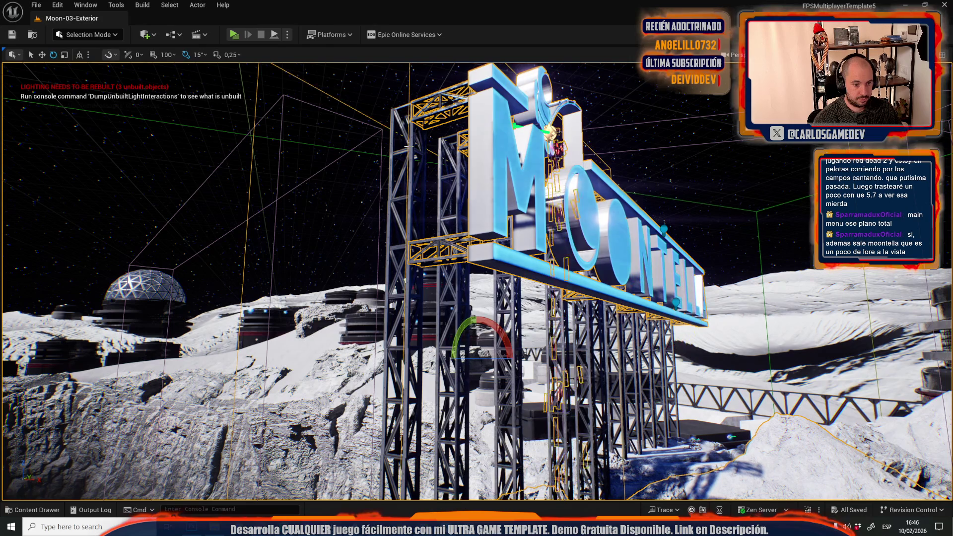
pyautogui.hotkey('ctrl', 'z')
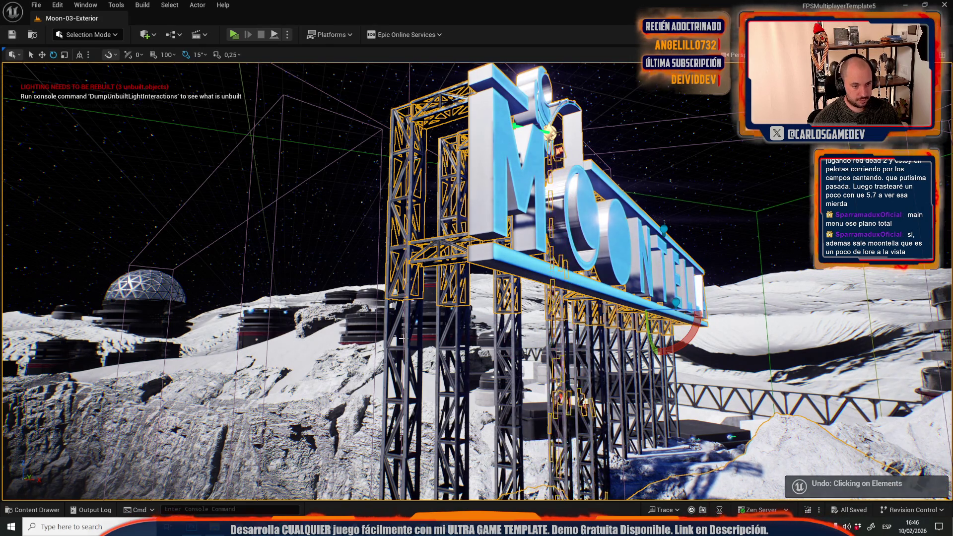
pyautogui.hotkey('ctrl', 'z')
pyautogui.moveTo(476, 278); pyautogui.dragTo(476, 317)
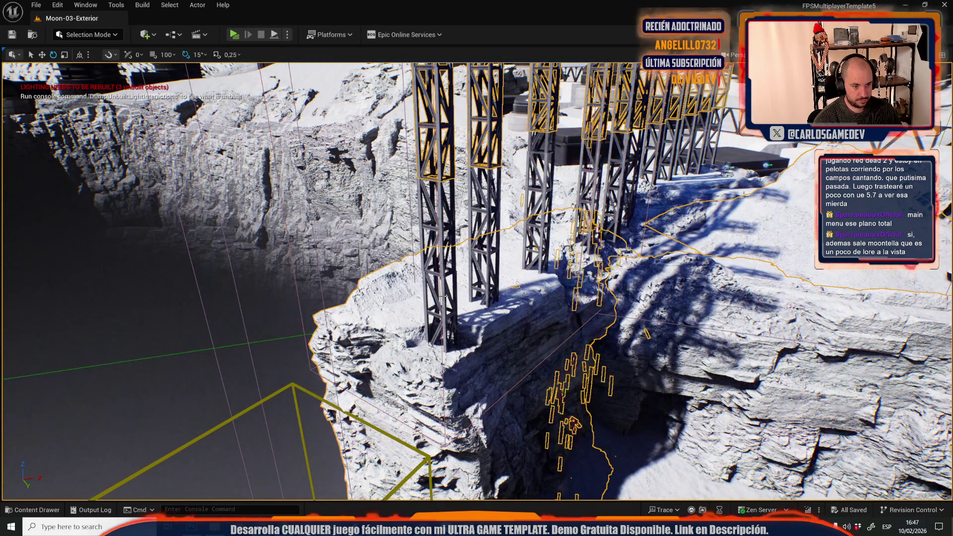
pyautogui.hotkey('ctrl', 'z')
pyautogui.moveTo(444, 264); pyautogui.dragTo(539, 220)
pyautogui.hotkey('ctrl', 'z')
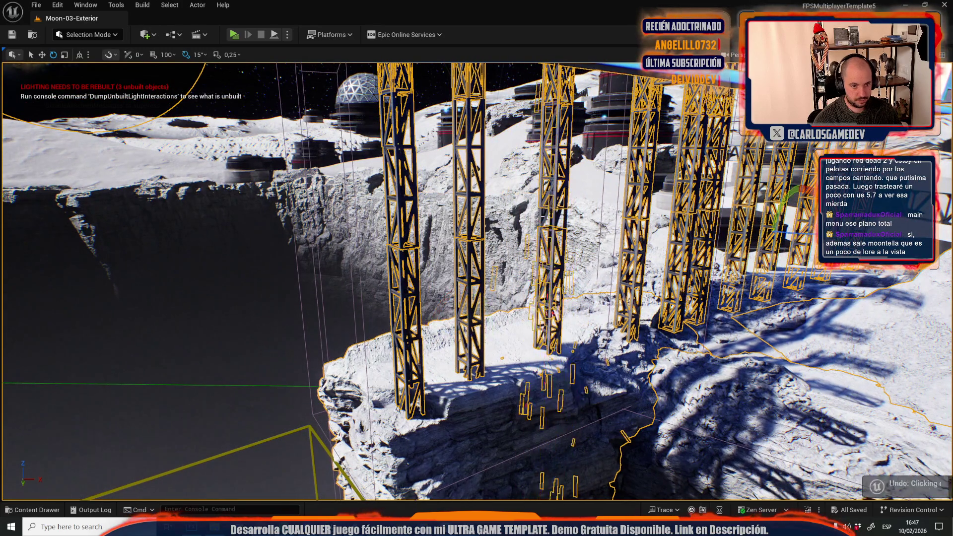
pyautogui.moveTo(476, 248); pyautogui.dragTo(456, 307)
pyautogui.scroll(3, 476, 280)
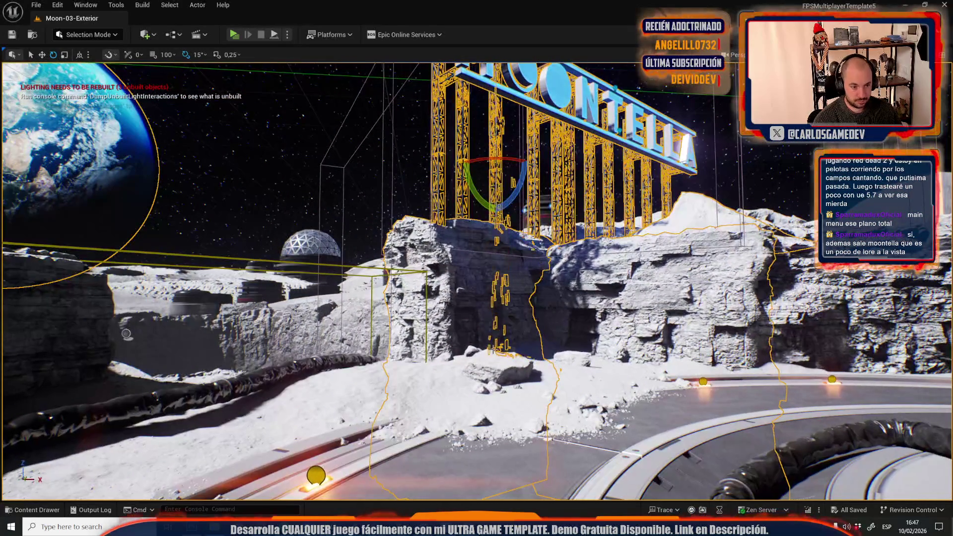
pyautogui.keyDown('ctrl'); pyautogui.click(491, 430); pyautogui.keyUp('ctrl')
pyautogui.moveTo(644, 383); pyautogui.dragTo(608, 324)
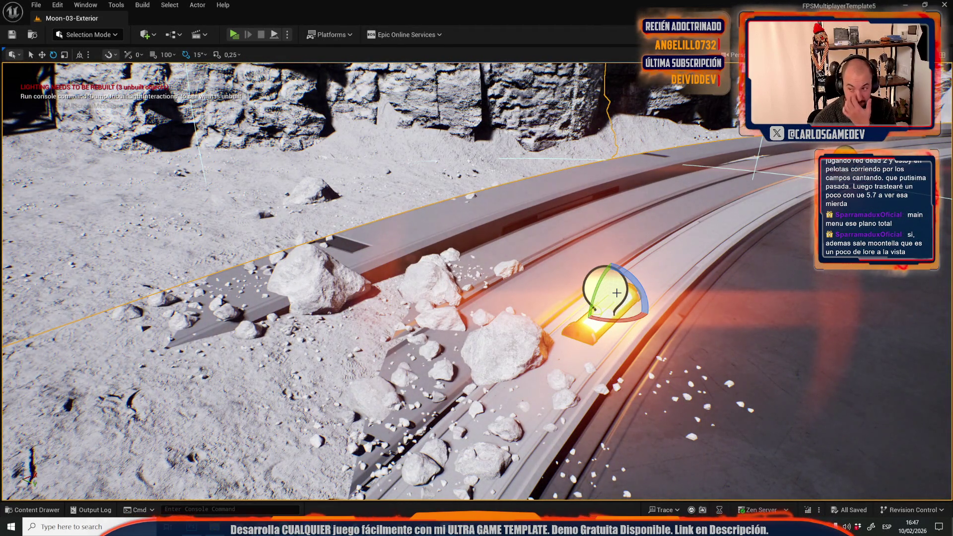
pyautogui.moveTo(566, 326); pyautogui.dragTo(521, 300)
pyautogui.moveTo(520, 377)
pyautogui.mouseDown()
pyautogui.moveTo(453, 273)
pyautogui.moveTo(407, 258)
pyautogui.moveTo(372, 358)
pyautogui.moveTo(380, 350)
pyautogui.mouseUp()
# Select the front rock, roadside rocks, hose, crater-edge outcrop and two lights above the base
pyautogui.moveTo(689, 446); pyautogui.dragTo(594, 371)
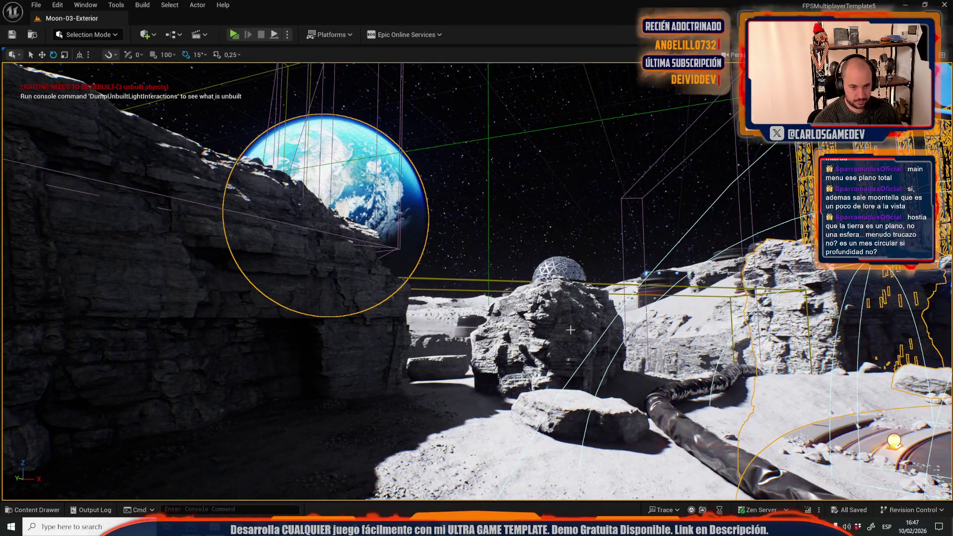
pyautogui.click(434, 366)
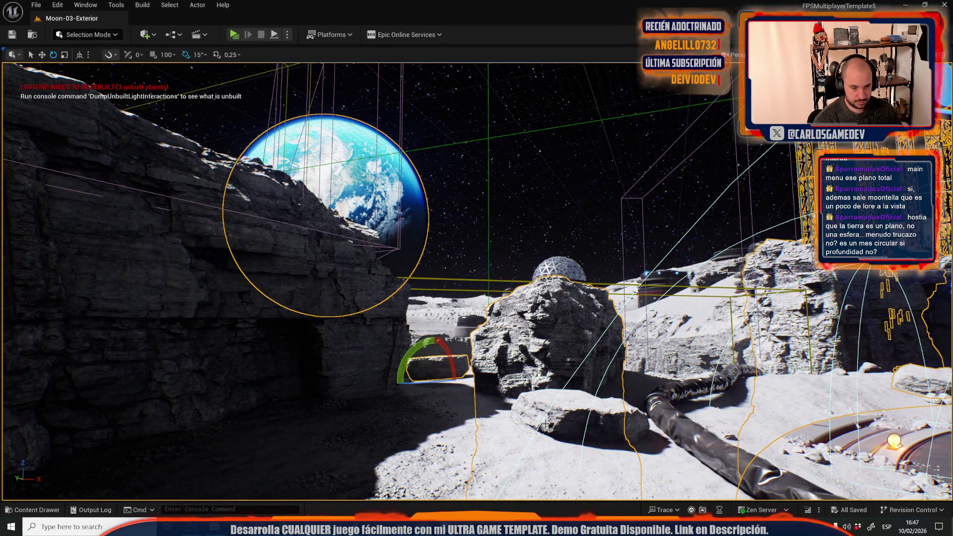
pyautogui.moveTo(545, 423); pyautogui.dragTo(408, 329)
pyautogui.click(408, 328)
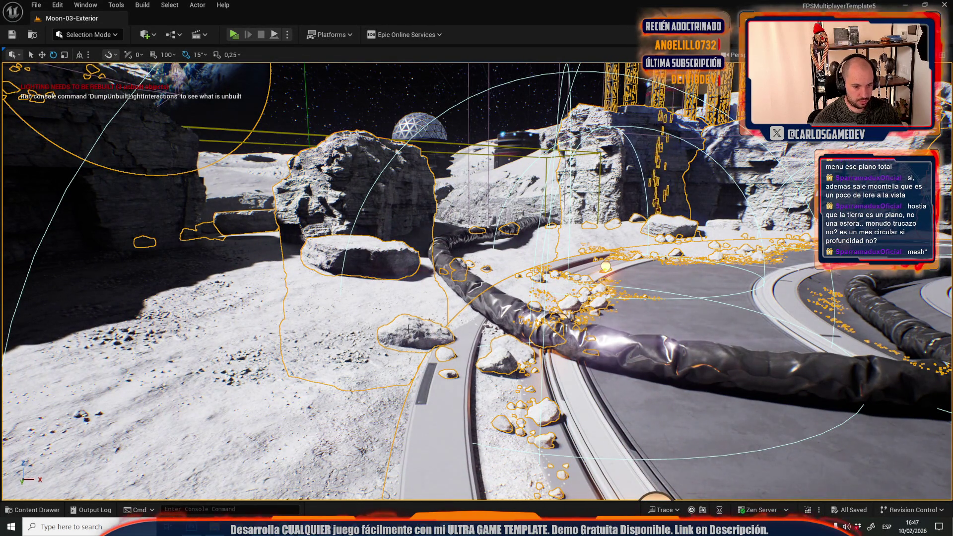
pyautogui.click(489, 316)
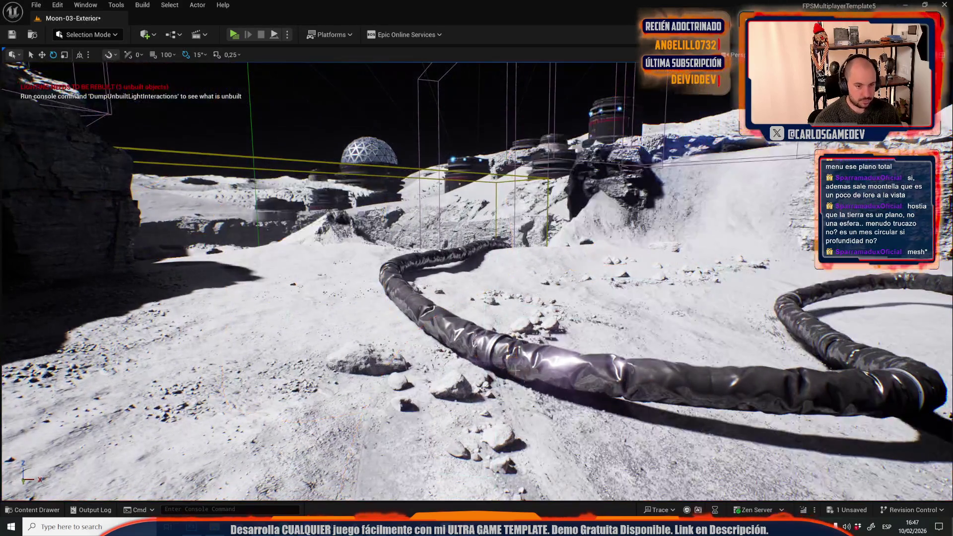
pyautogui.click(566, 363)
pyautogui.moveTo(567, 363)
pyautogui.mouseDown()
pyautogui.moveTo(566, 298)
pyautogui.moveTo(621, 248)
pyautogui.moveTo(631, 208)
pyautogui.mouseUp()
pyautogui.click(536, 387)
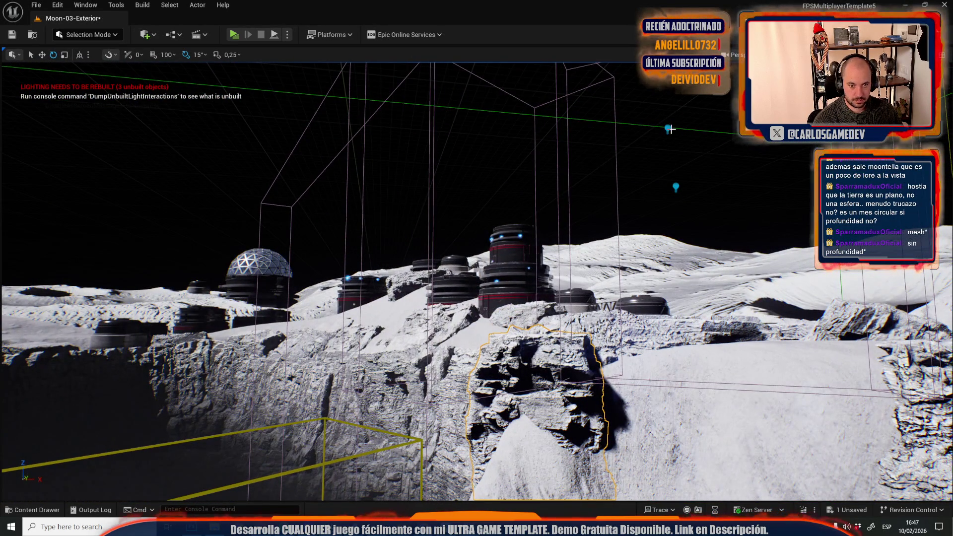
pyautogui.click(667, 128)
pyautogui.keyDown('ctrl'); pyautogui.click(674, 186); pyautogui.keyUp('ctrl')
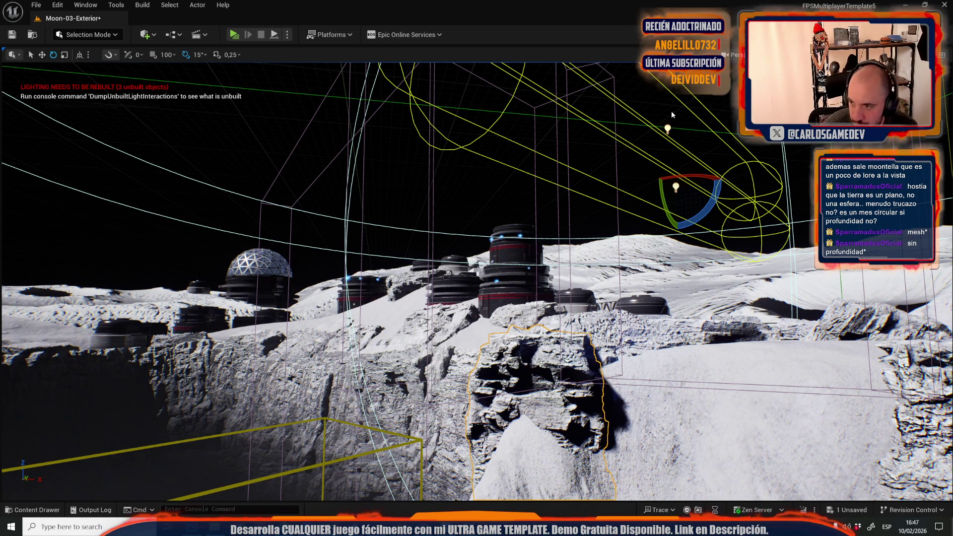
# Add the cliff, rocks near the snowy mound and rocks around the hose, undoing a mis-click
pyautogui.moveTo(438, 181); pyautogui.dragTo(439, 104)
pyautogui.moveTo(633, 210); pyautogui.dragTo(561, 218)
pyautogui.keyDown('ctrl'); pyautogui.click(447, 248); pyautogui.keyUp('ctrl')
pyautogui.moveTo(666, 293); pyautogui.dragTo(499, 265)
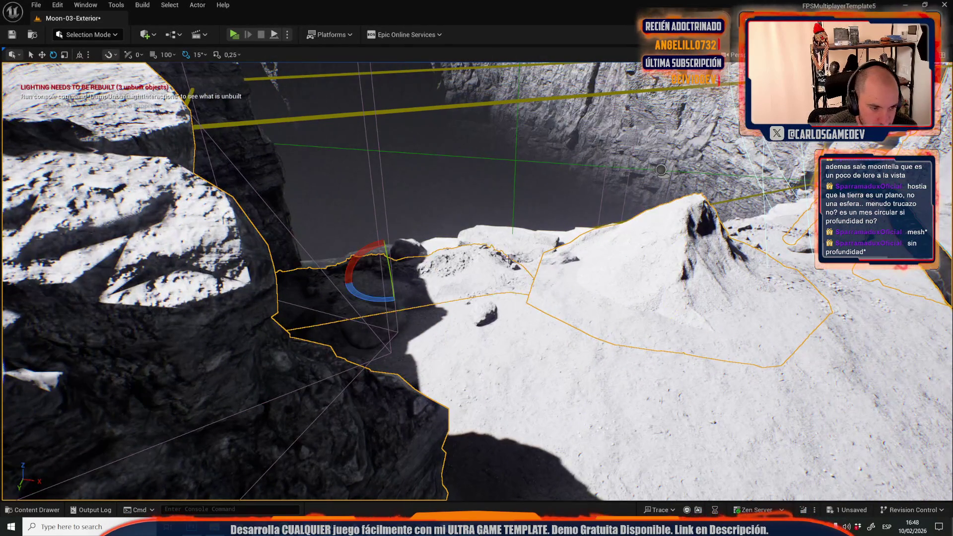
pyautogui.click(499, 266)
pyautogui.keyDown('ctrl'); pyautogui.click(416, 248); pyautogui.keyUp('ctrl')
pyautogui.click(428, 246)
pyautogui.hotkey('ctrl', 'z')
pyautogui.moveTo(427, 245); pyautogui.dragTo(567, 227)
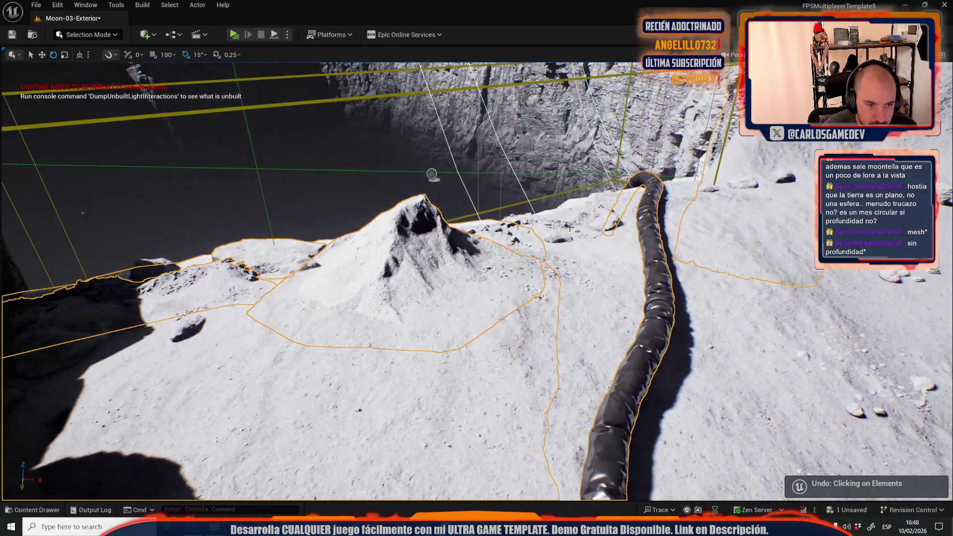
pyautogui.click(577, 221)
pyautogui.click(683, 188)
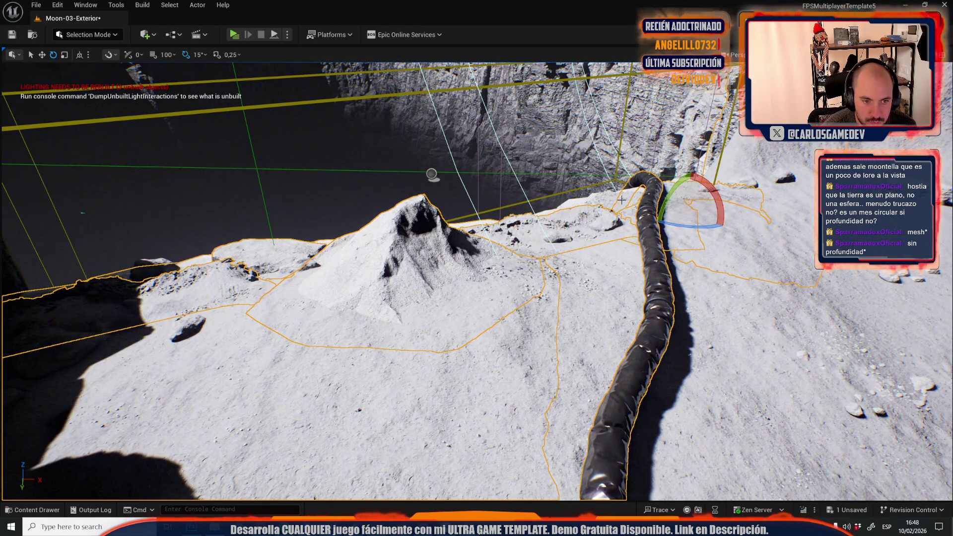
pyautogui.click(603, 201)
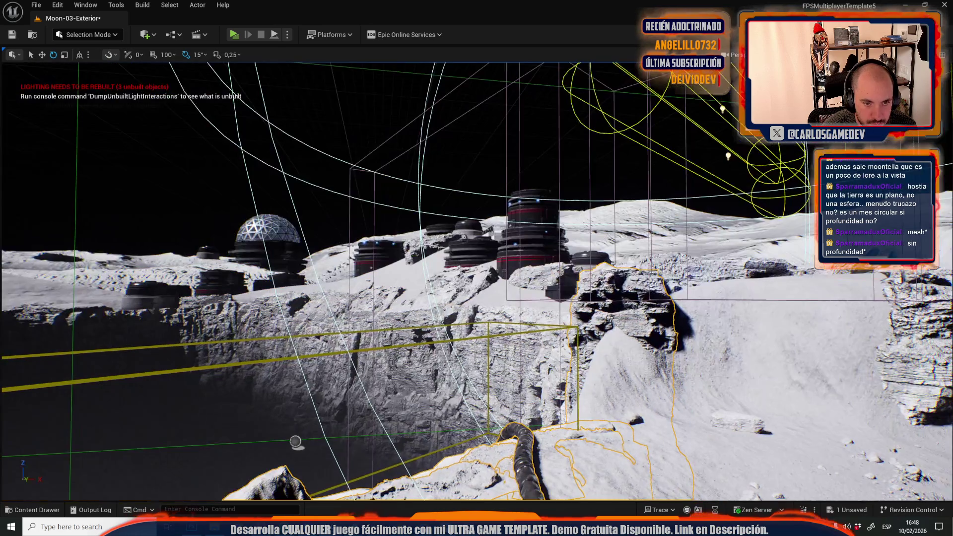
pyautogui.moveTo(565, 204); pyautogui.dragTo(552, 342)
pyautogui.click(546, 276)
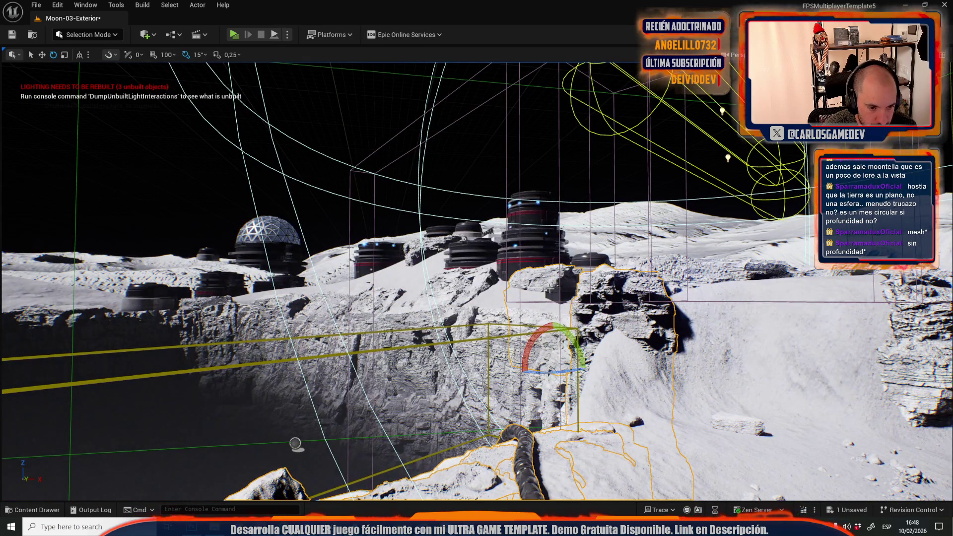
# Select the rock faces and pieces along the cliff edge and delete them
pyautogui.click(545, 278)
pyautogui.click(433, 291)
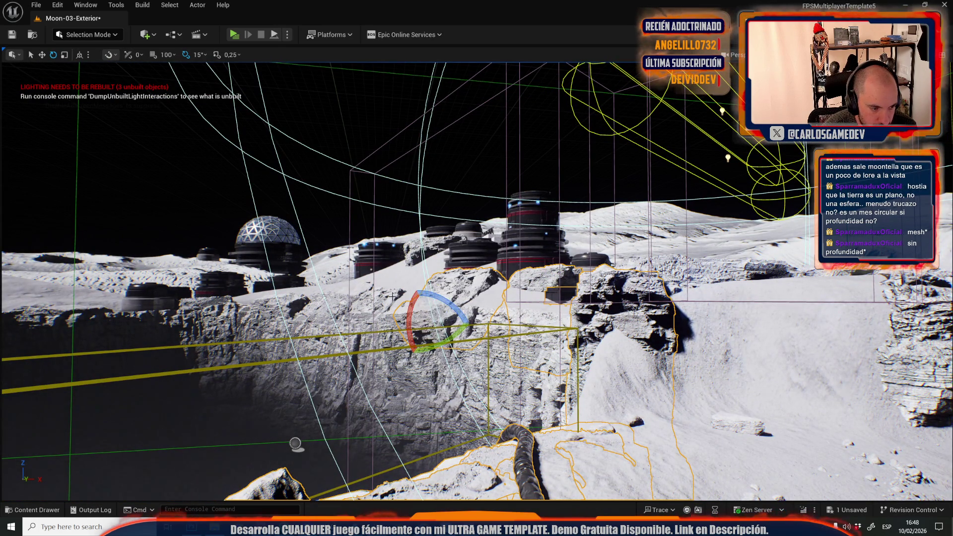
pyautogui.click(336, 303)
pyautogui.click(296, 307)
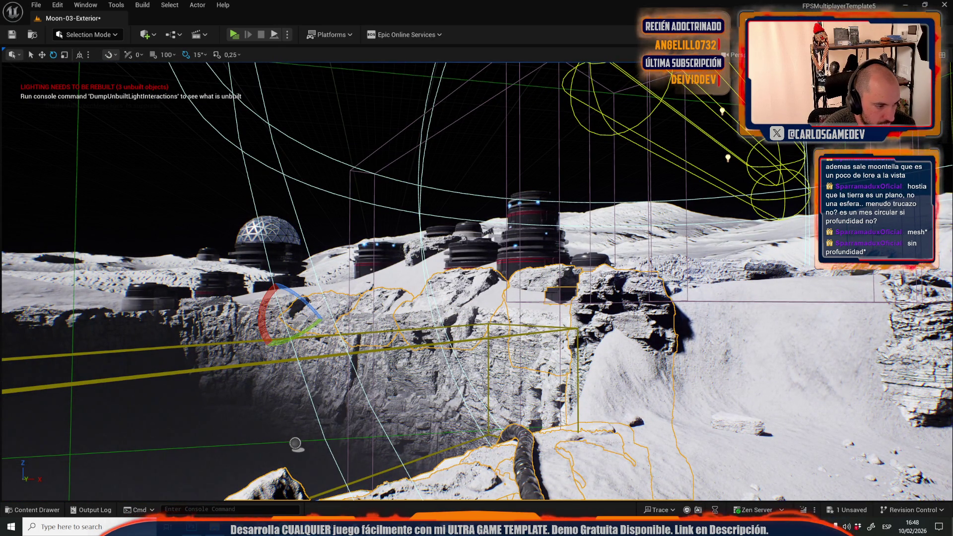
pyautogui.click(278, 298)
pyautogui.click(188, 327)
pyautogui.click(104, 301)
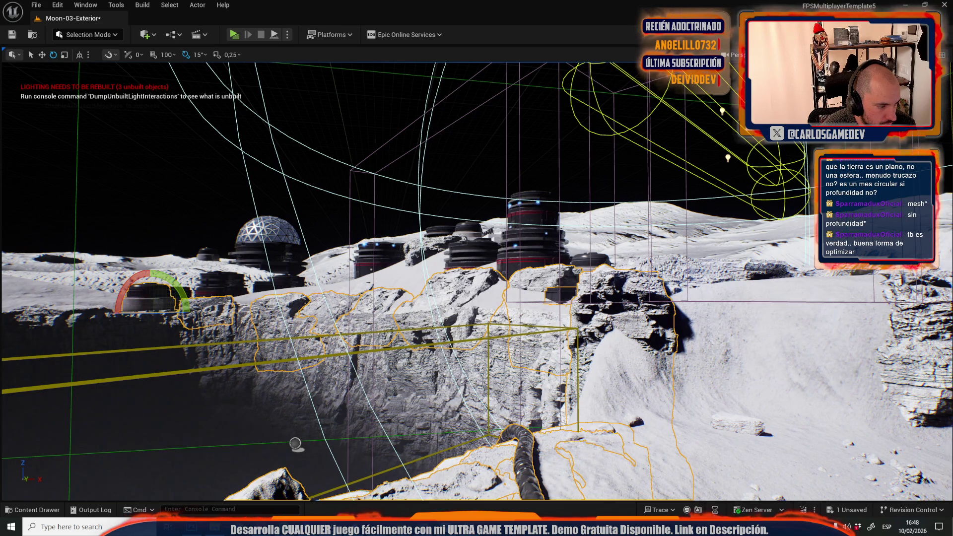
pyautogui.click(164, 357)
pyautogui.click(285, 373)
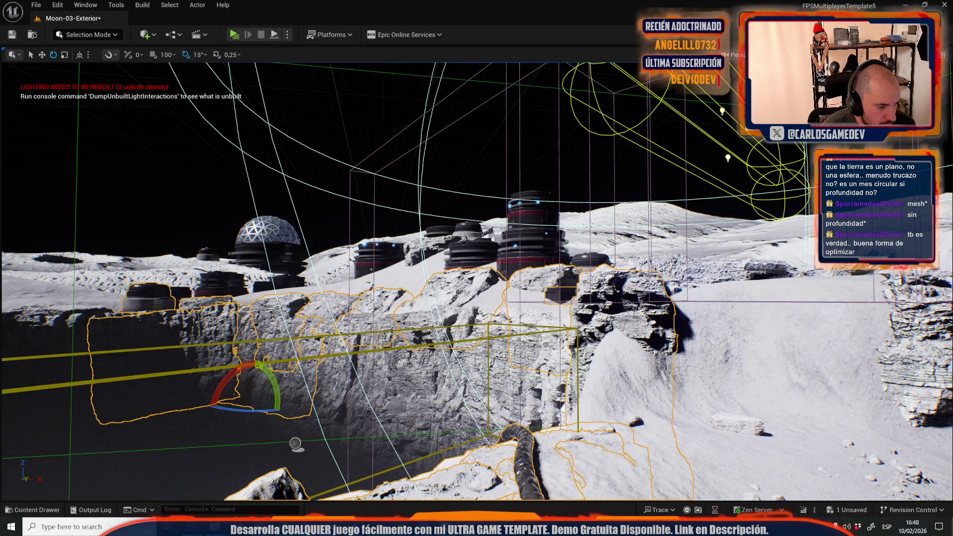
pyautogui.click(312, 387)
pyautogui.click(382, 392)
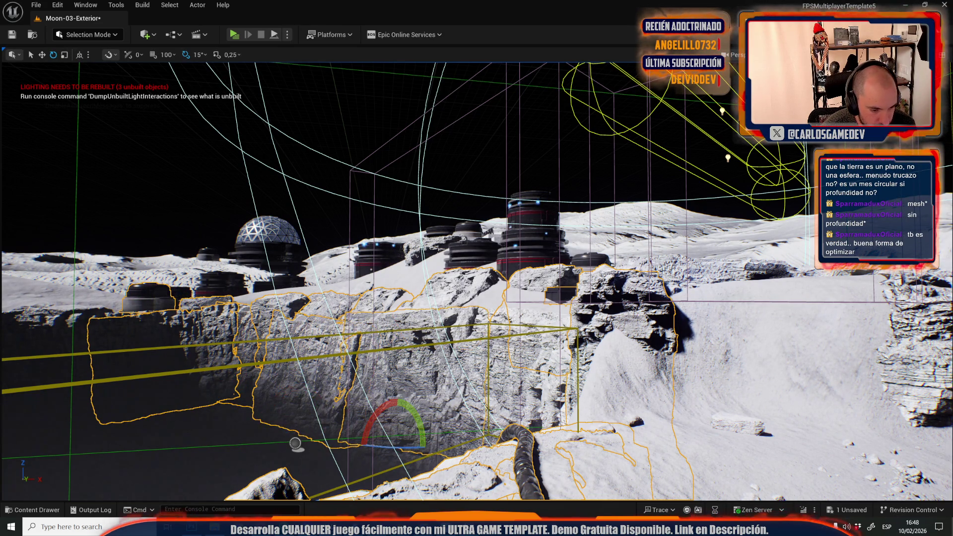
pyautogui.click(510, 391)
pyautogui.click(550, 396)
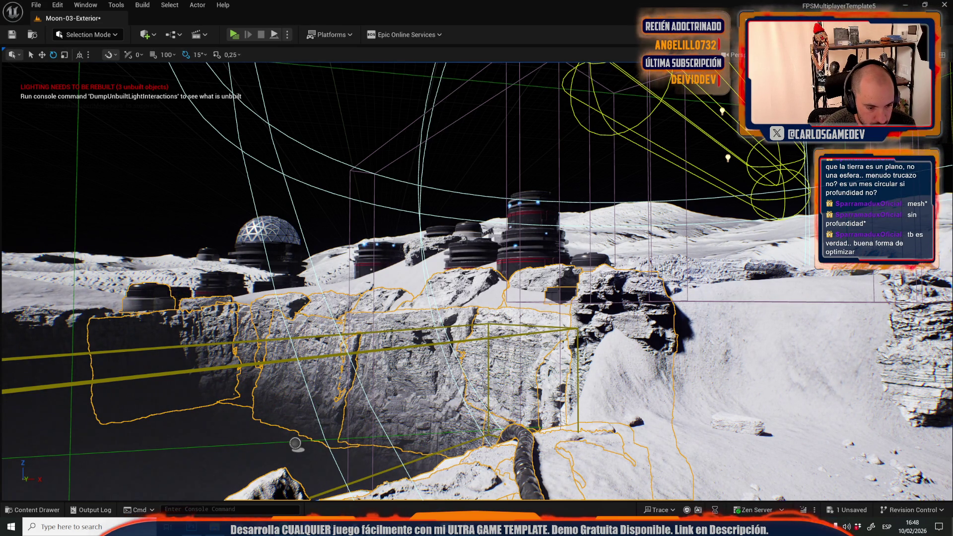
pyautogui.click(553, 397)
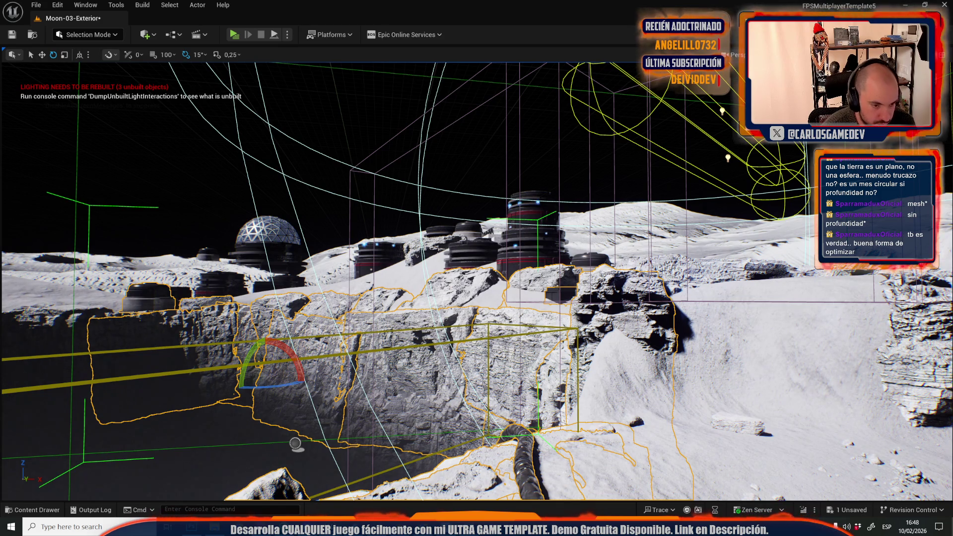
pyautogui.press('Delete')
# Select the leftover lower rocks, the far-left rock and the terrain rock
pyautogui.click(427, 363)
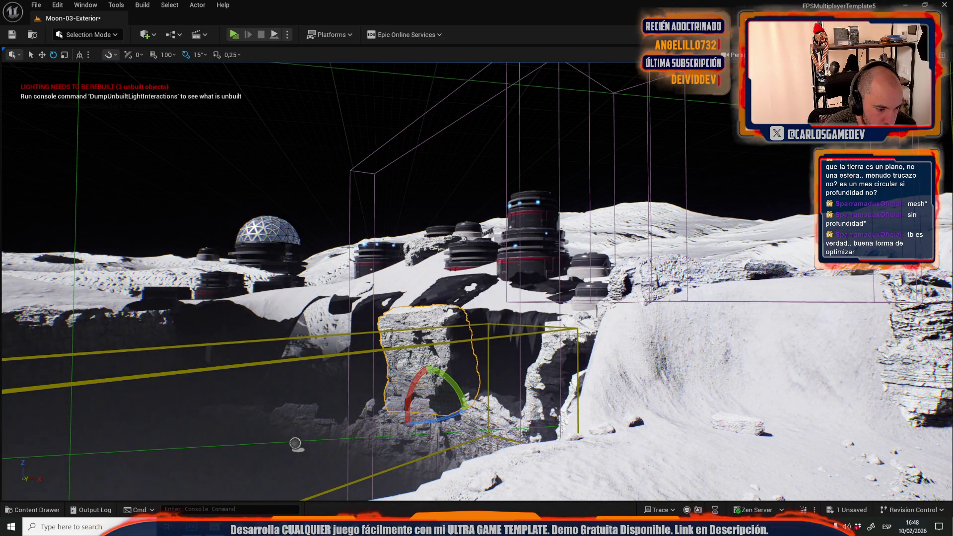
pyautogui.keyDown('ctrl'); pyautogui.click(295, 443); pyautogui.keyUp('ctrl')
pyautogui.keyDown('ctrl'); pyautogui.click(296, 417); pyautogui.keyUp('ctrl')
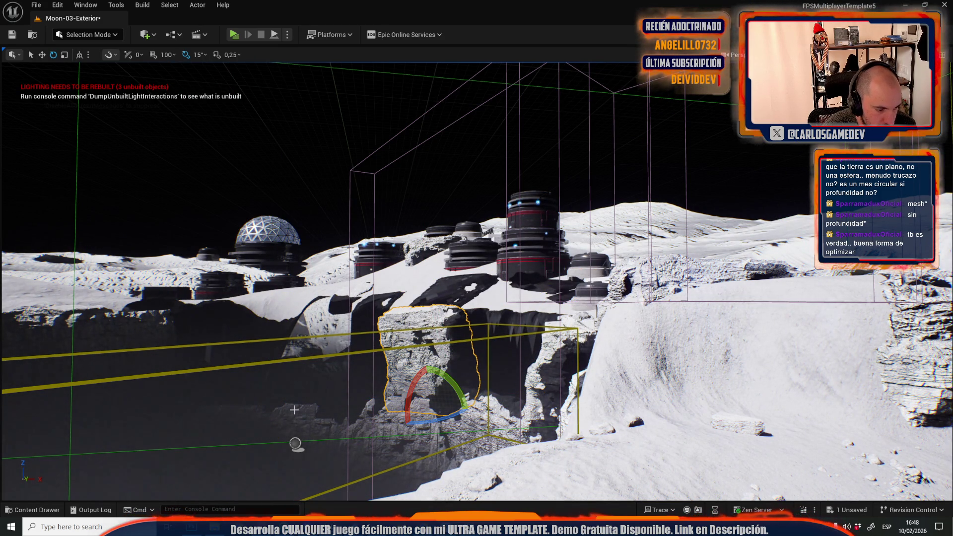
pyautogui.click(277, 415)
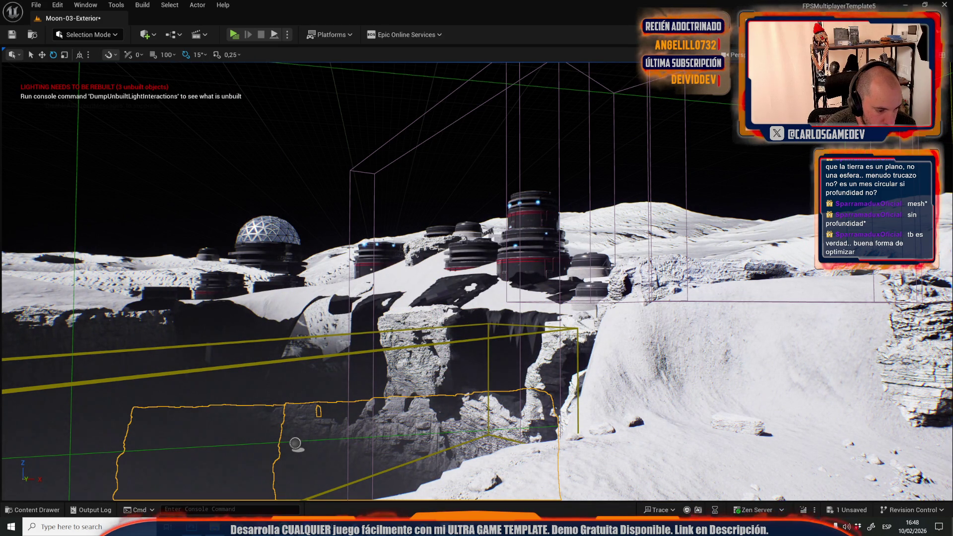
pyautogui.keyDown('ctrl'); pyautogui.click(475, 417); pyautogui.keyUp('ctrl')
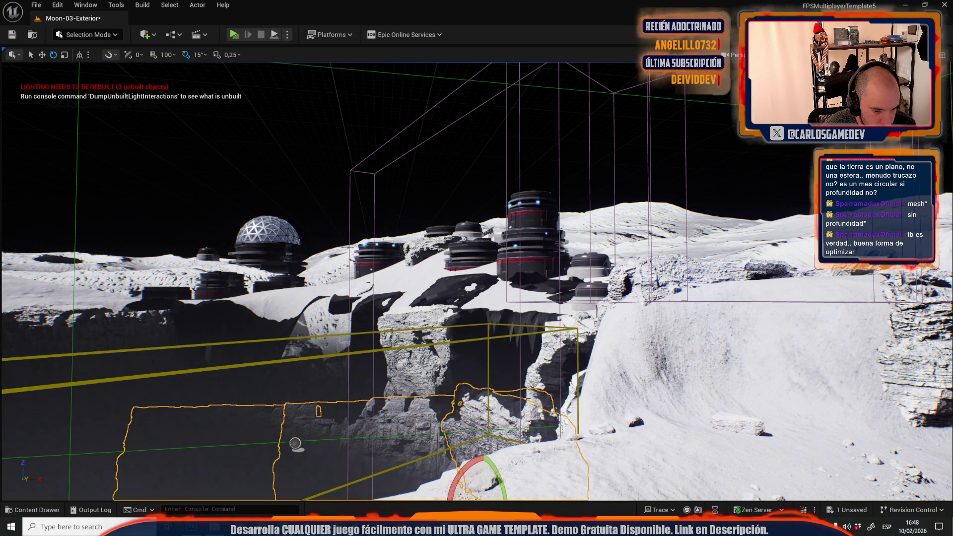
pyautogui.keyDown('ctrl'); pyautogui.click(543, 367); pyautogui.keyUp('ctrl')
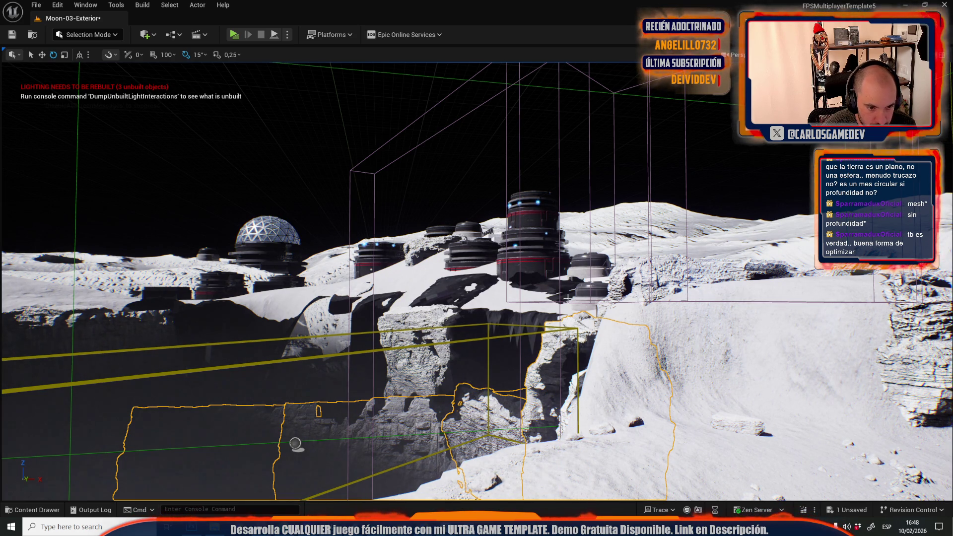
pyautogui.keyDown('ctrl'); pyautogui.click(459, 403); pyautogui.keyUp('ctrl')
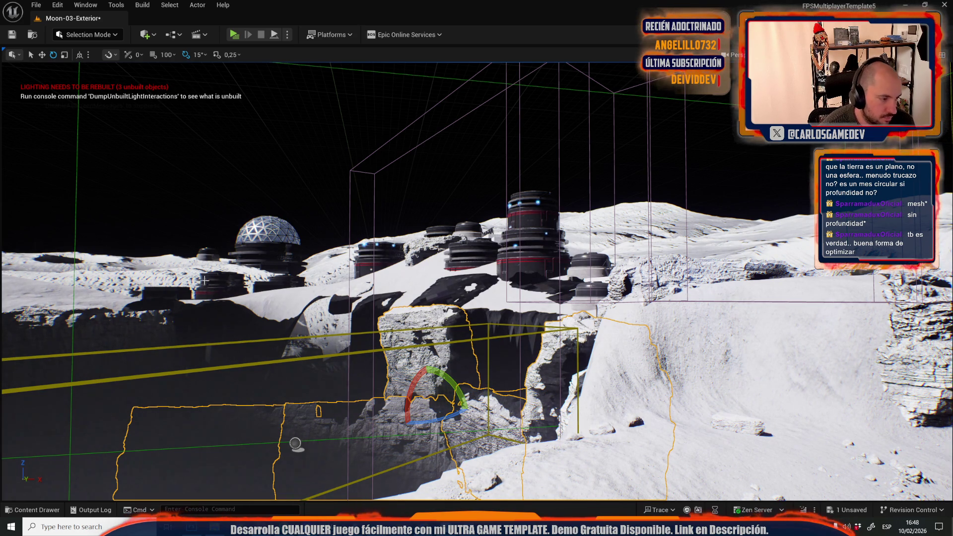
pyautogui.keyDown('ctrl'); pyautogui.click(192, 265); pyautogui.keyUp('ctrl')
pyautogui.keyDown('ctrl'); pyautogui.click(325, 263); pyautogui.keyUp('ctrl')
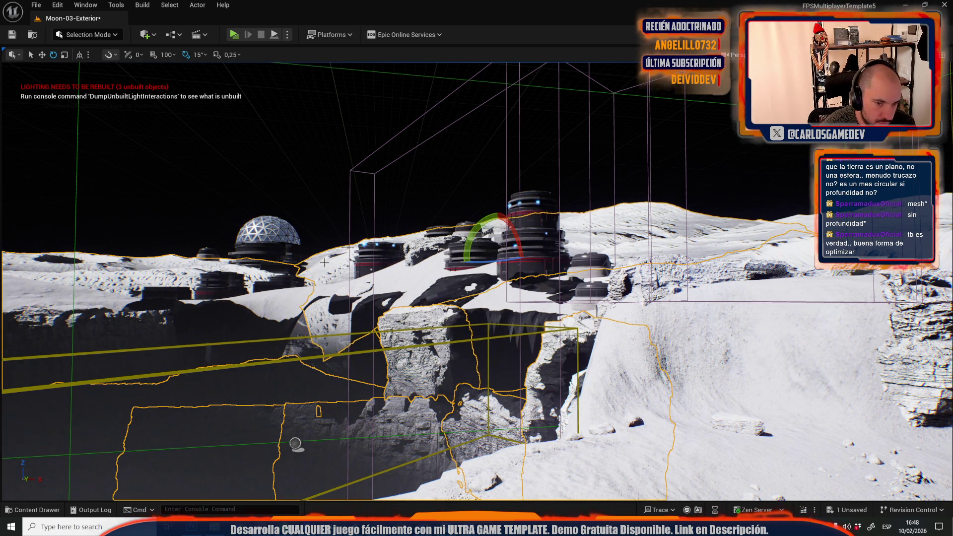
# Add the large snow slope and the tall and small domed buildings to the selection
pyautogui.keyDown('ctrl'); pyautogui.click(602, 280); pyautogui.keyUp('ctrl')
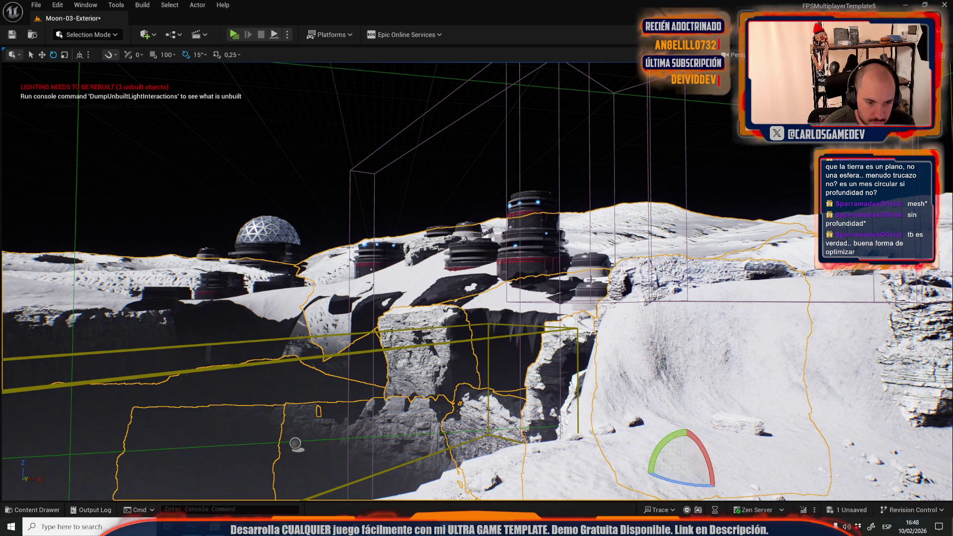
pyautogui.keyDown('ctrl'); pyautogui.click(539, 221); pyautogui.keyUp('ctrl')
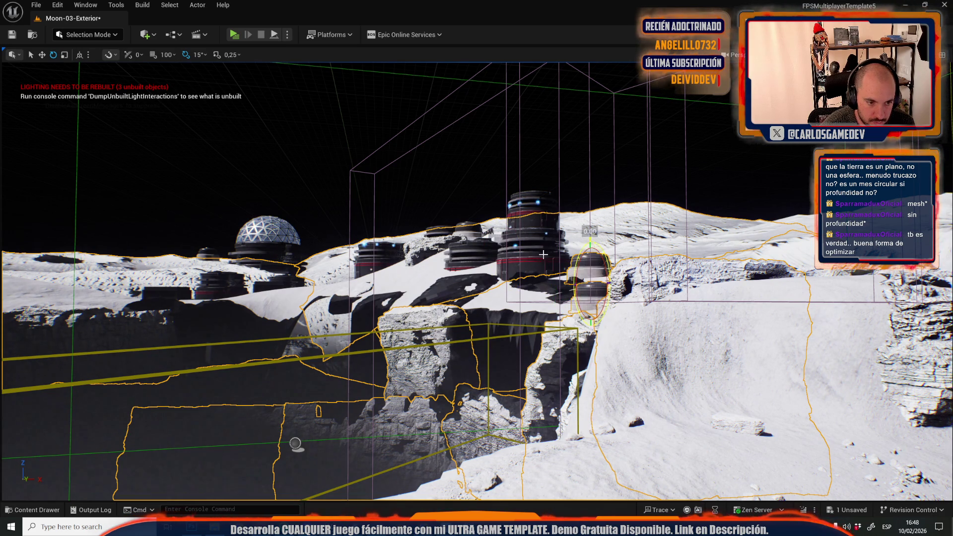
pyautogui.keyDown('ctrl'); pyautogui.click(539, 213); pyautogui.keyUp('ctrl')
pyautogui.keyDown('ctrl'); pyautogui.click(467, 253); pyautogui.keyUp('ctrl')
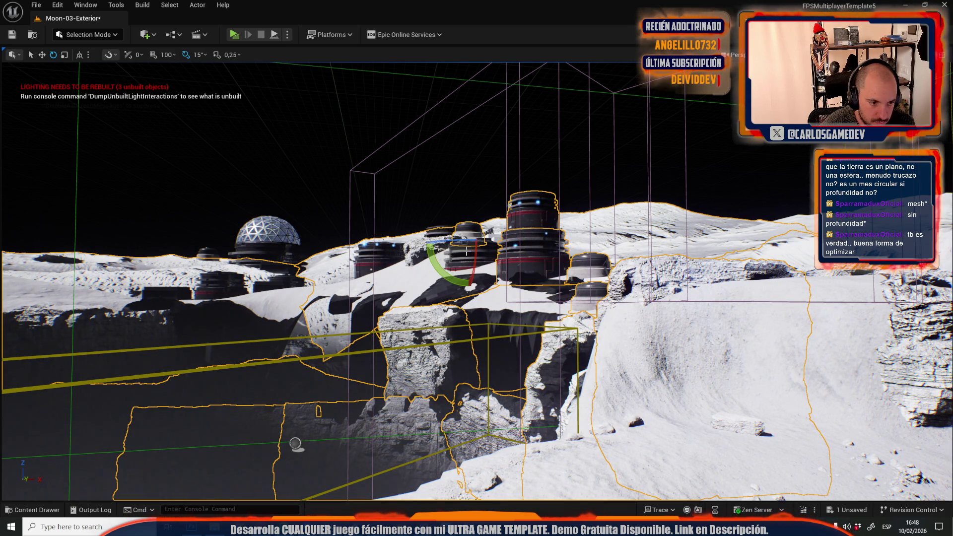
# Add the white block, black boxes, WWW fence, long rock, cylinder building and small box to the selection
pyautogui.scroll(10, 466, 255)
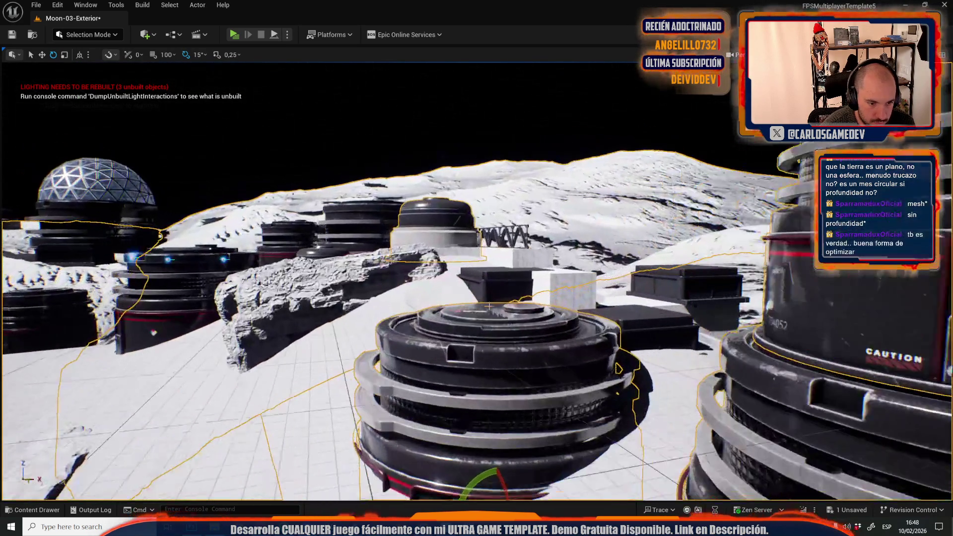
pyautogui.scroll(2, 489, 307)
pyautogui.keyDown('ctrl'); pyautogui.click(572, 283); pyautogui.keyUp('ctrl')
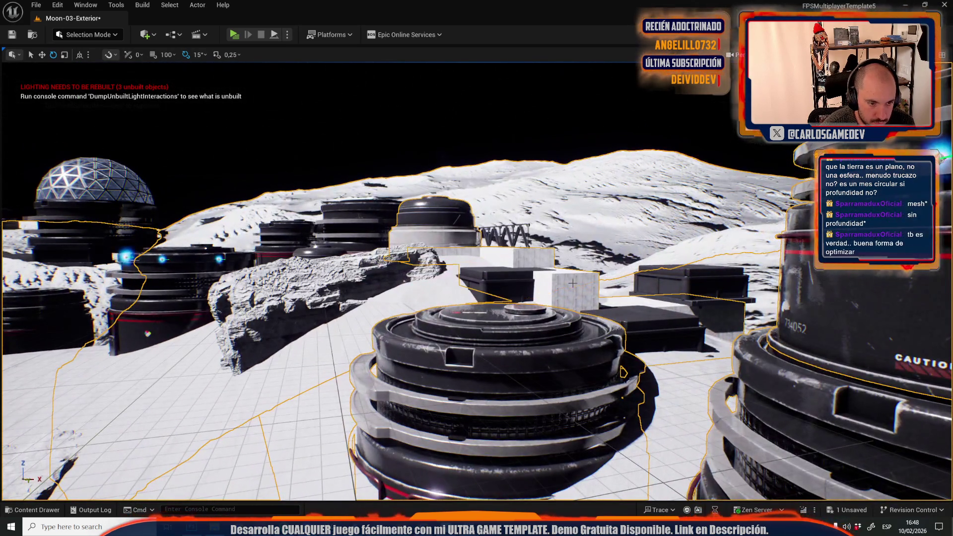
pyautogui.keyDown('ctrl'); pyautogui.click(629, 320); pyautogui.keyUp('ctrl')
pyautogui.keyDown('ctrl'); pyautogui.click(437, 223); pyautogui.keyUp('ctrl')
pyautogui.keyDown('ctrl'); pyautogui.click(503, 236); pyautogui.keyUp('ctrl')
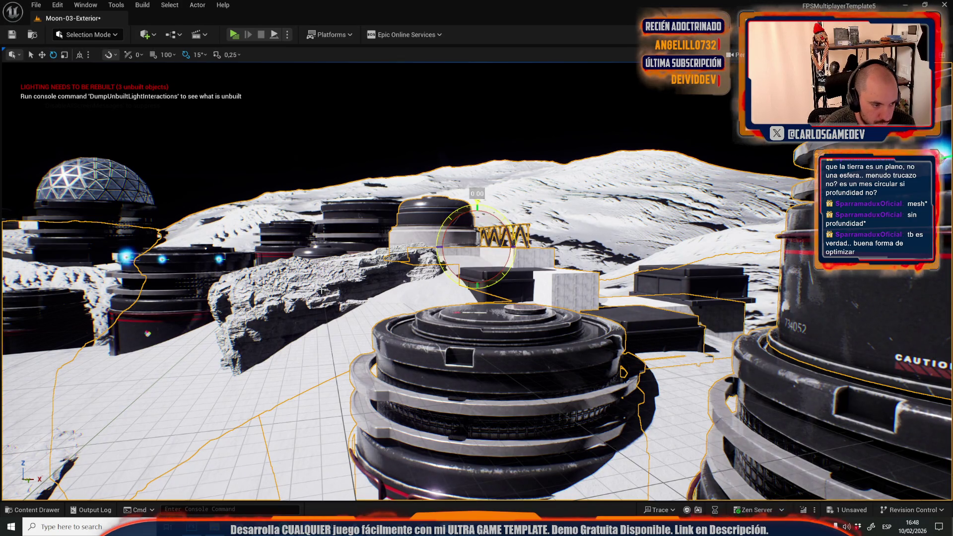
pyautogui.keyDown('ctrl'); pyautogui.click(338, 452); pyautogui.keyUp('ctrl')
pyautogui.keyDown('ctrl'); pyautogui.click(322, 250); pyautogui.keyUp('ctrl')
pyautogui.keyDown('ctrl'); pyautogui.click(244, 290); pyautogui.keyUp('ctrl')
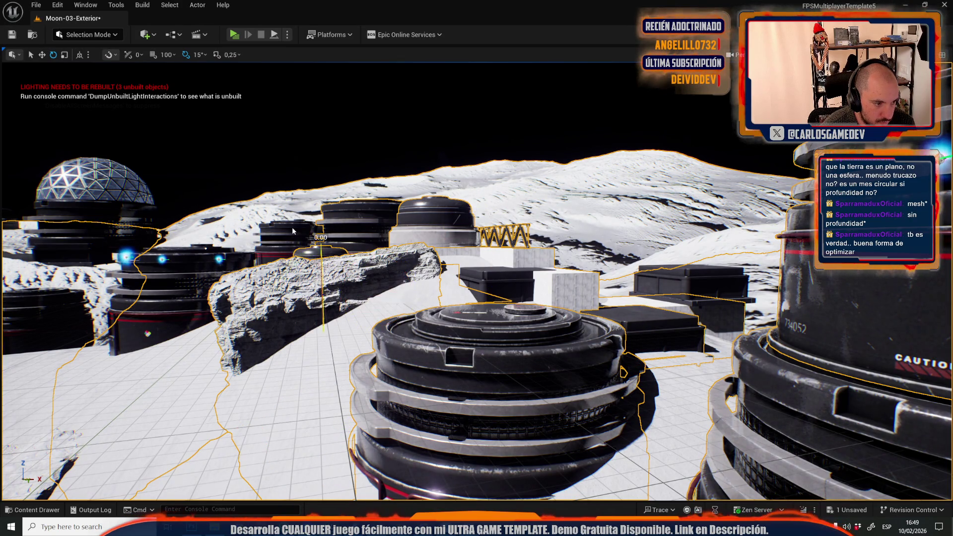
pyautogui.keyDown('ctrl'); pyautogui.click(184, 298); pyautogui.keyUp('ctrl')
pyautogui.scroll(-5, 302, 208)
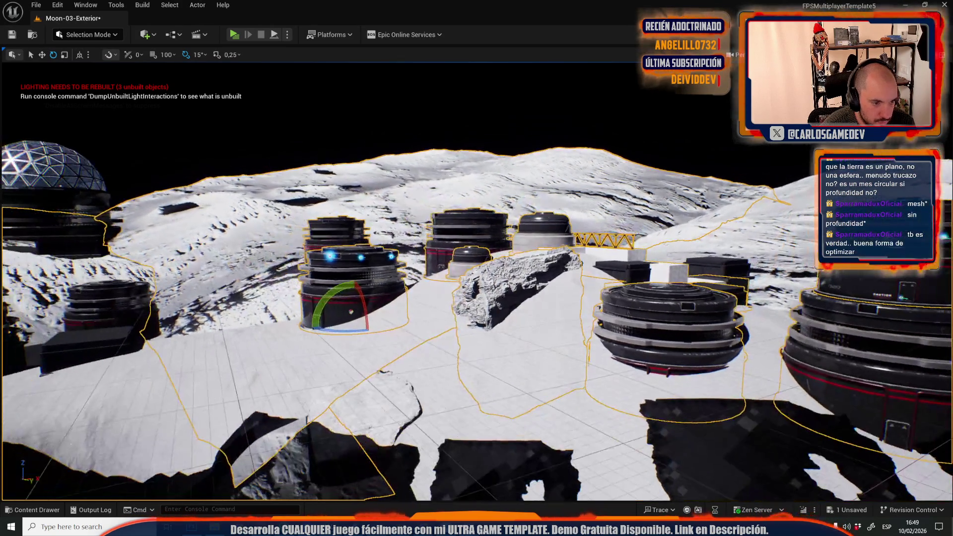
pyautogui.scroll(-3, 285, 259)
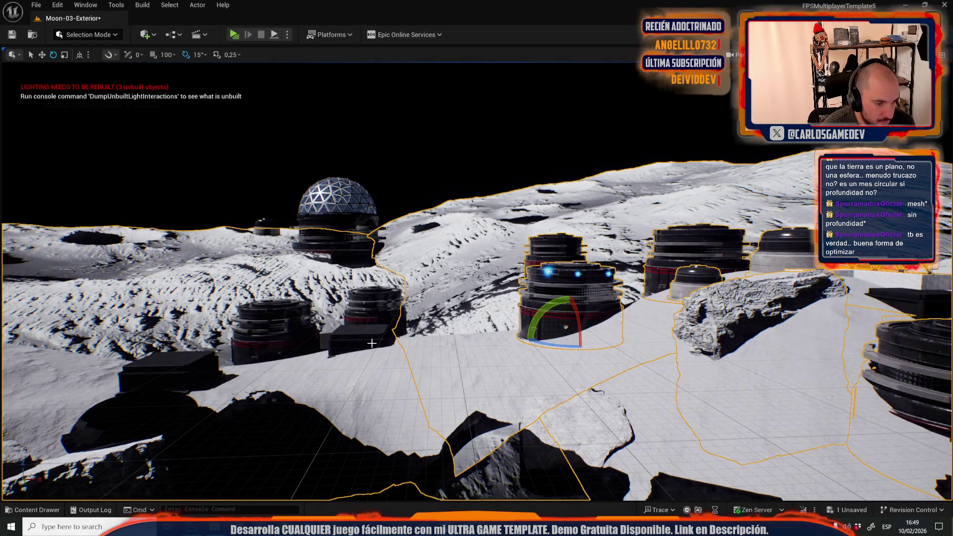
pyautogui.keyDown('ctrl'); pyautogui.click(367, 337); pyautogui.keyUp('ctrl')
# Hide the selected meshes, then add the second box and six blue point lights to the selection
pyautogui.press('Delete')
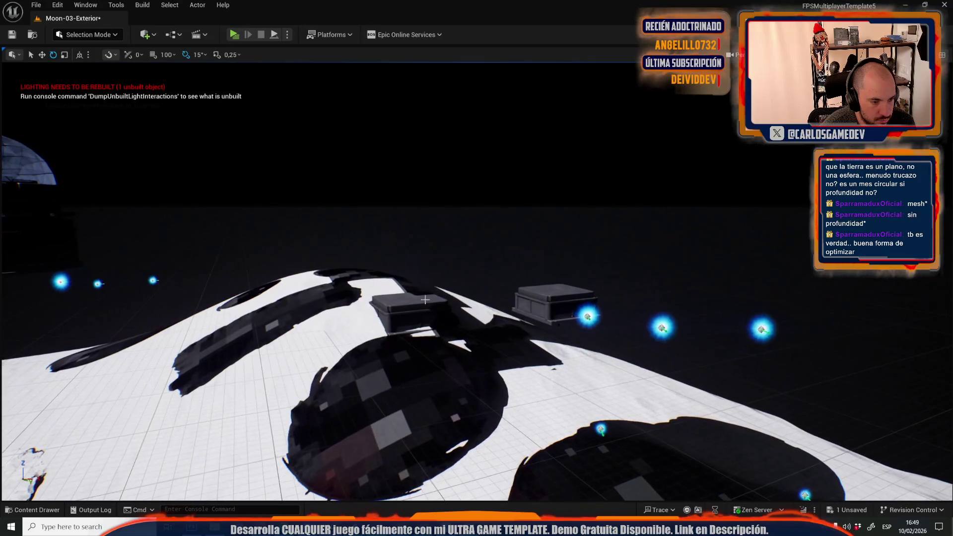
pyautogui.keyDown('ctrl'); pyautogui.click(536, 288); pyautogui.keyUp('ctrl')
pyautogui.keyDown('ctrl'); pyautogui.click(587, 317); pyautogui.keyUp('ctrl')
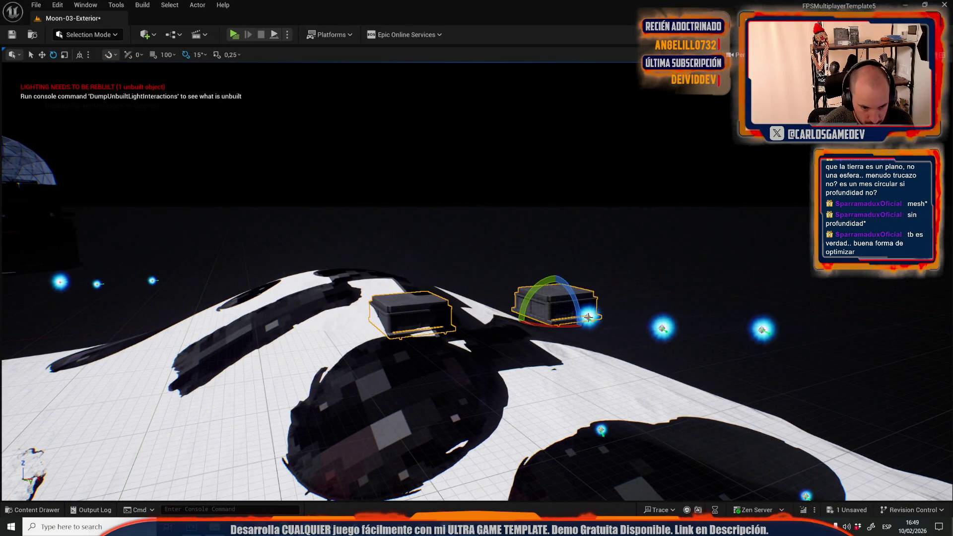
pyautogui.keyDown('ctrl'); pyautogui.click(662, 328); pyautogui.keyUp('ctrl')
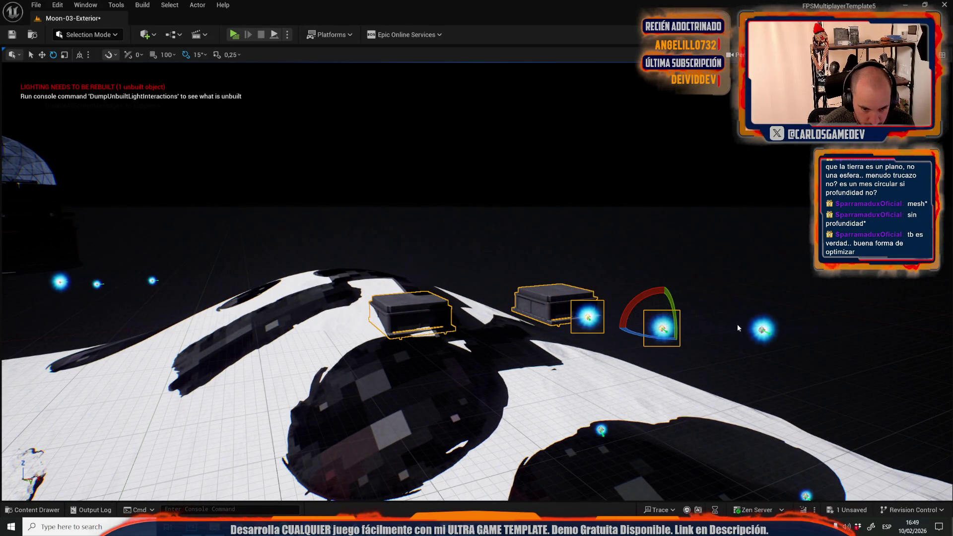
pyautogui.keyDown('ctrl'); pyautogui.click(762, 329); pyautogui.keyUp('ctrl')
pyautogui.moveTo(702, 342)
pyautogui.mouseDown()
pyautogui.moveTo(585, 213)
pyautogui.moveTo(591, 228)
pyautogui.mouseUp()
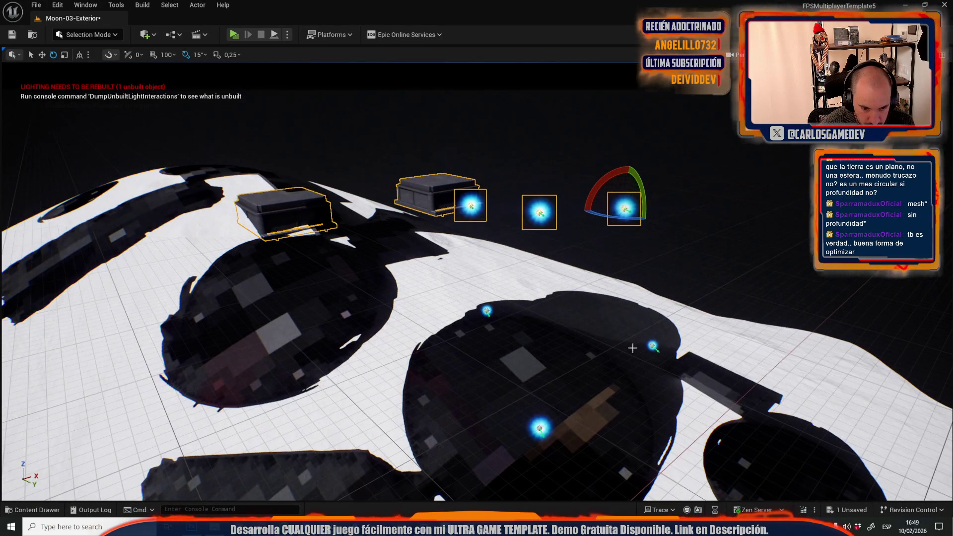
pyautogui.keyDown('ctrl'); pyautogui.click(651, 346); pyautogui.keyUp('ctrl')
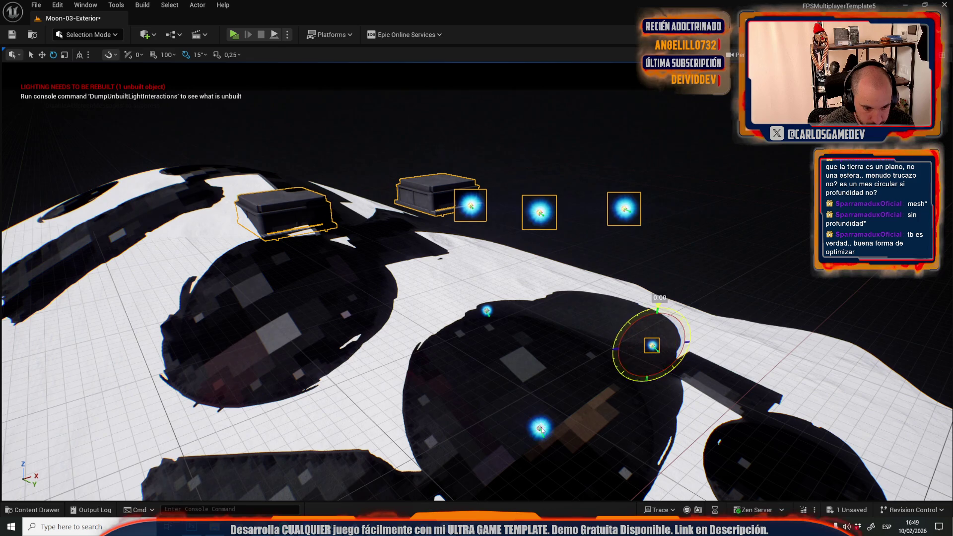
pyautogui.keyDown('ctrl'); pyautogui.click(540, 427); pyautogui.keyUp('ctrl')
pyautogui.keyDown('ctrl'); pyautogui.click(487, 312); pyautogui.keyUp('ctrl')
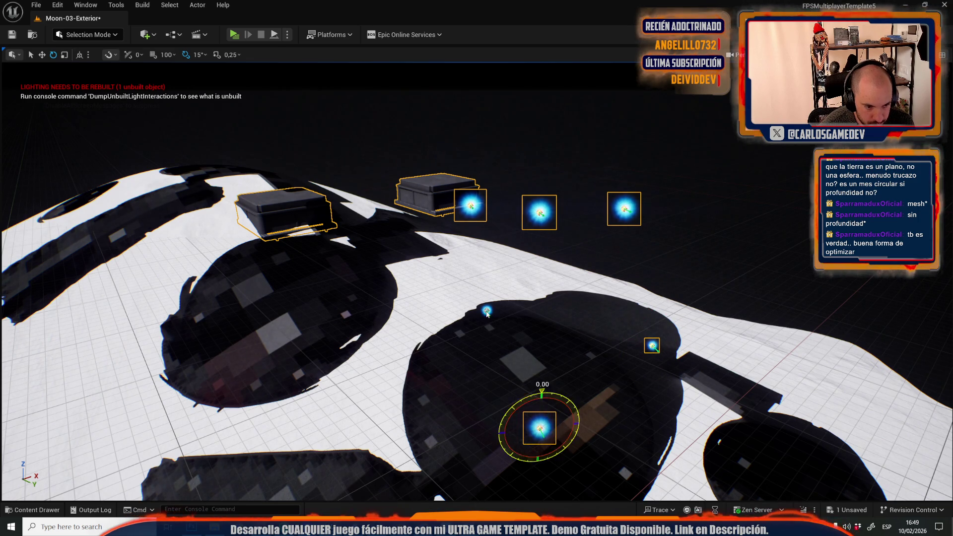
# Add three more lights, the dome's base and the glass dome to the selection
pyautogui.moveTo(549, 453); pyautogui.dragTo(476, 446)
pyautogui.press('f')
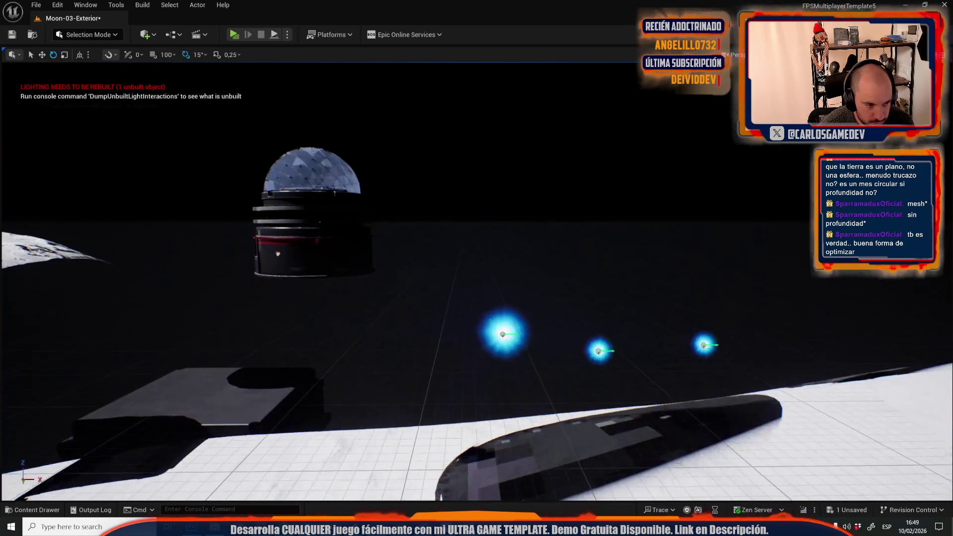
pyautogui.click(505, 341)
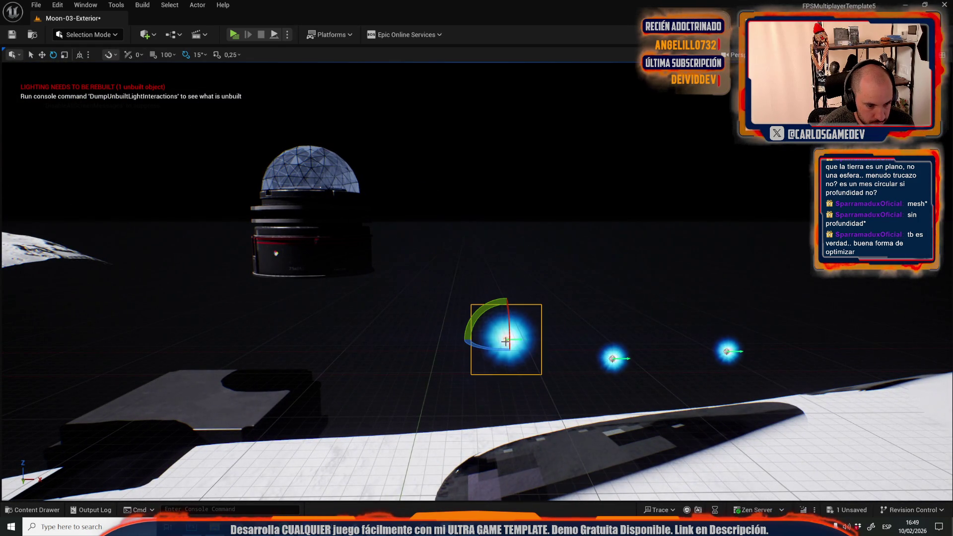
pyautogui.keyDown('ctrl'); pyautogui.click(613, 358); pyautogui.keyUp('ctrl')
pyautogui.keyDown('ctrl'); pyautogui.click(725, 350); pyautogui.keyUp('ctrl')
pyautogui.moveTo(666, 357); pyautogui.dragTo(99, 369)
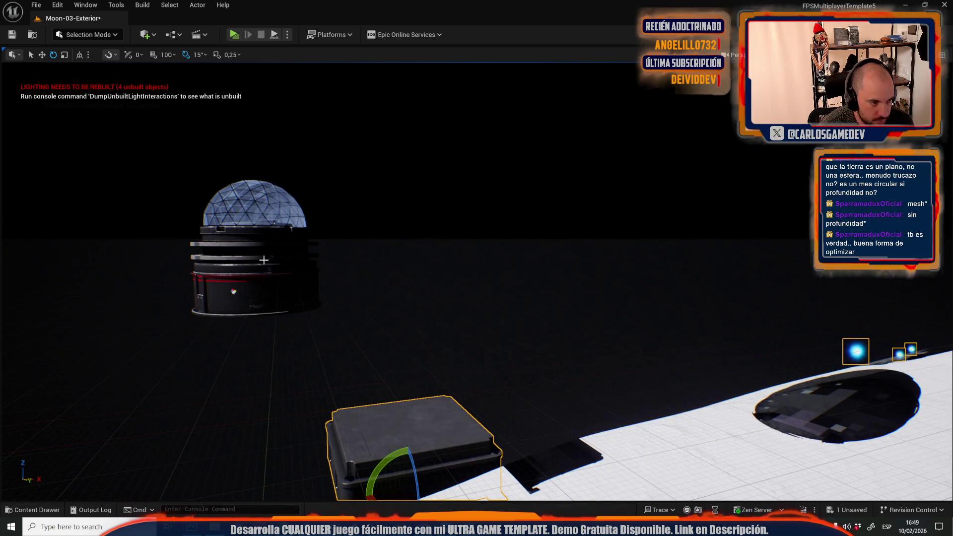
pyautogui.keyDown('ctrl'); pyautogui.click(290, 301); pyautogui.keyUp('ctrl')
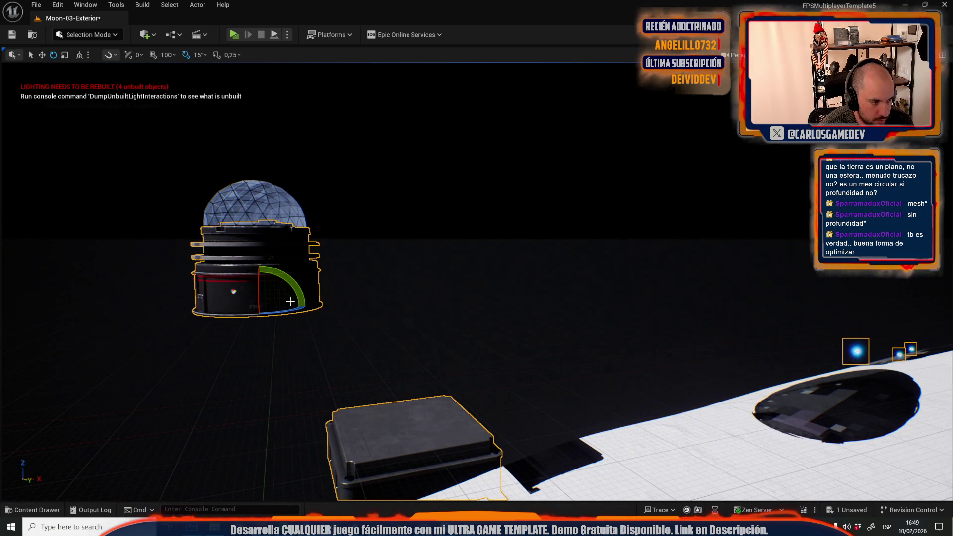
pyautogui.keyDown('ctrl'); pyautogui.click(243, 202); pyautogui.keyUp('ctrl')
pyautogui.moveTo(290, 239)
pyautogui.mouseDown()
pyautogui.moveTo(242, 243)
pyautogui.moveTo(408, 288)
pyautogui.mouseUp()
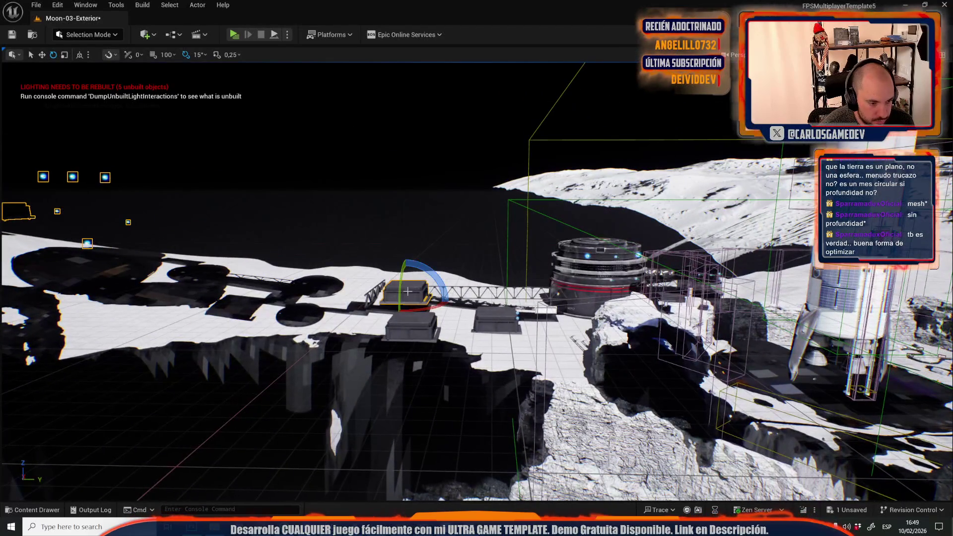
# Hide the foreground rocks, cable, Earth and sign from the viewport
pyautogui.moveTo(490, 319)
pyautogui.mouseDown()
pyautogui.moveTo(503, 322)
pyautogui.moveTo(505, 277)
pyautogui.moveTo(556, 273)
pyautogui.moveTo(480, 300)
pyautogui.mouseUp()
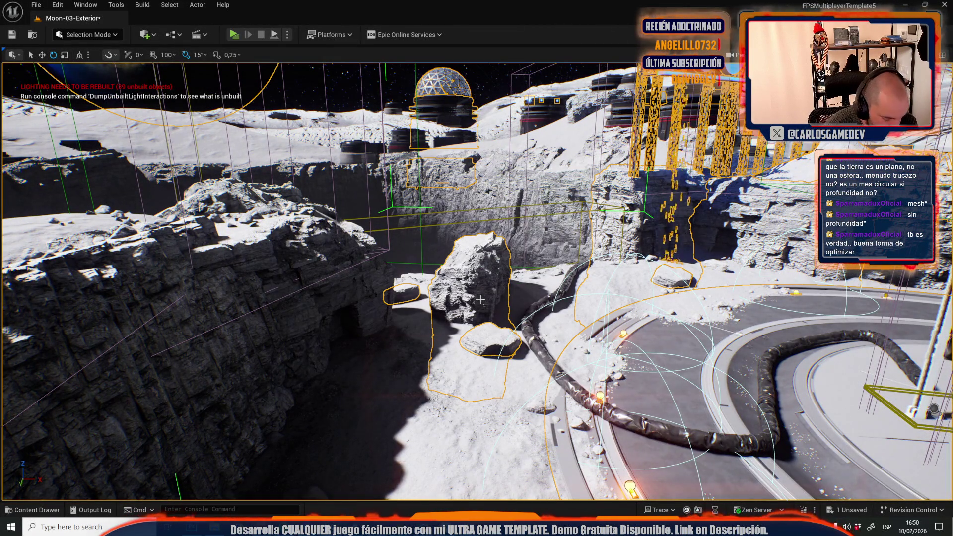
pyautogui.click(537, 341)
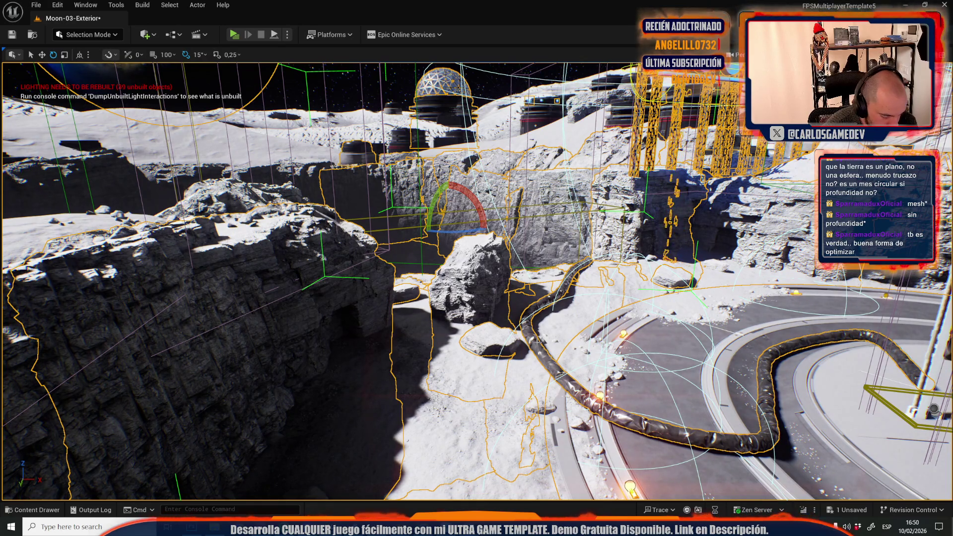
pyautogui.press('Delete')
pyautogui.moveTo(476, 278)
pyautogui.mouseDown()
pyautogui.moveTo(437, 268)
pyautogui.moveTo(446, 278)
pyautogui.mouseUp()
pyautogui.moveTo(343, 268); pyautogui.dragTo(343, 258)
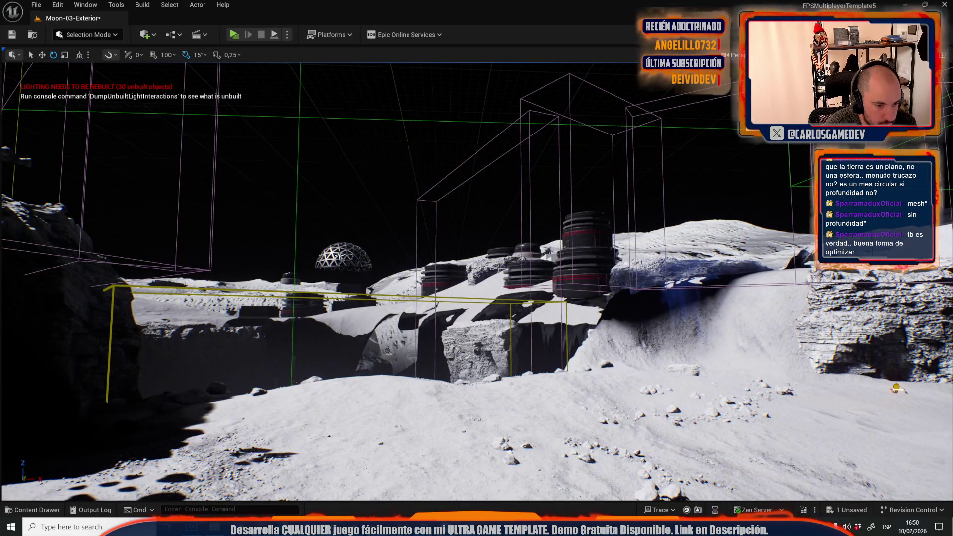
pyautogui.click(374, 260)
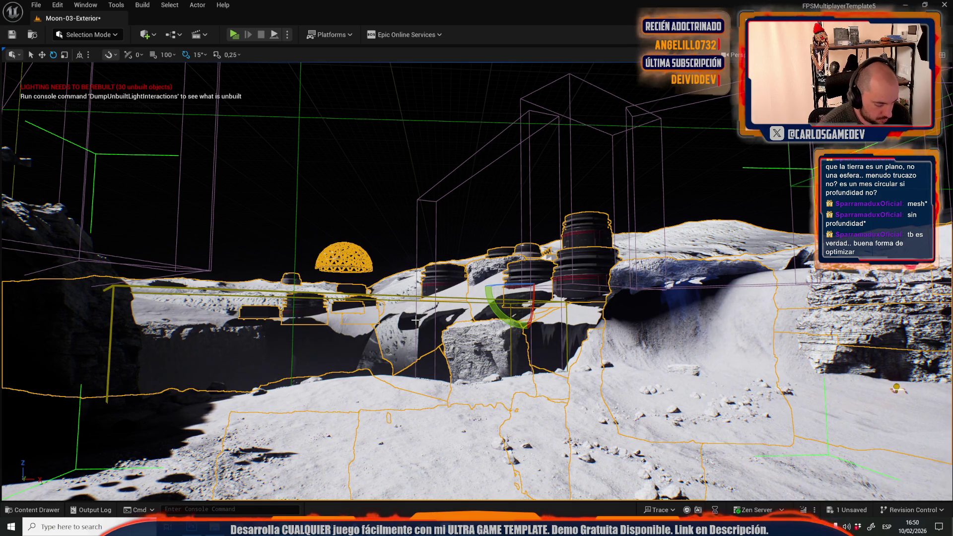
pyautogui.hotkey('ctrl', 'z')
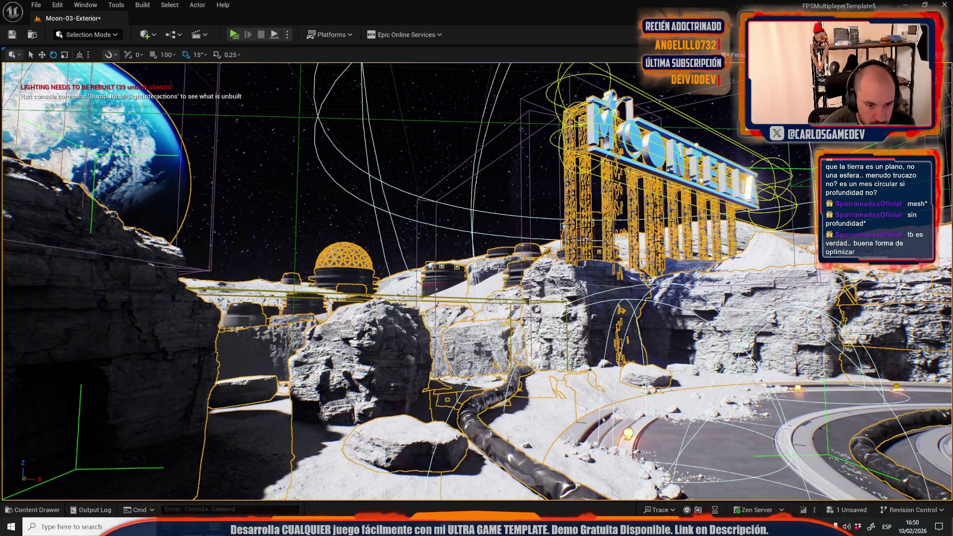
pyautogui.press('Delete')
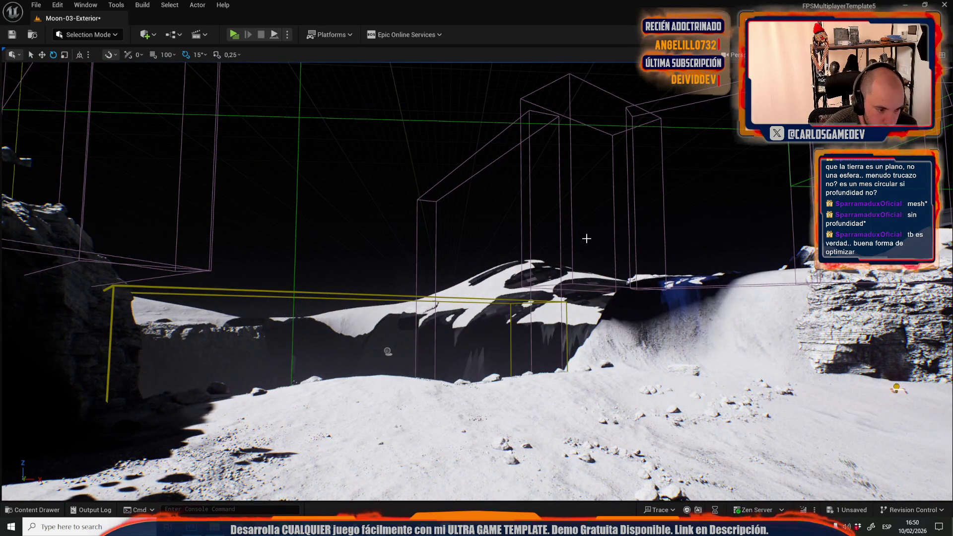
# Select the two left rock masses, the left cliff and the right cliff rock together
pyautogui.click(226, 346)
pyautogui.click(225, 330)
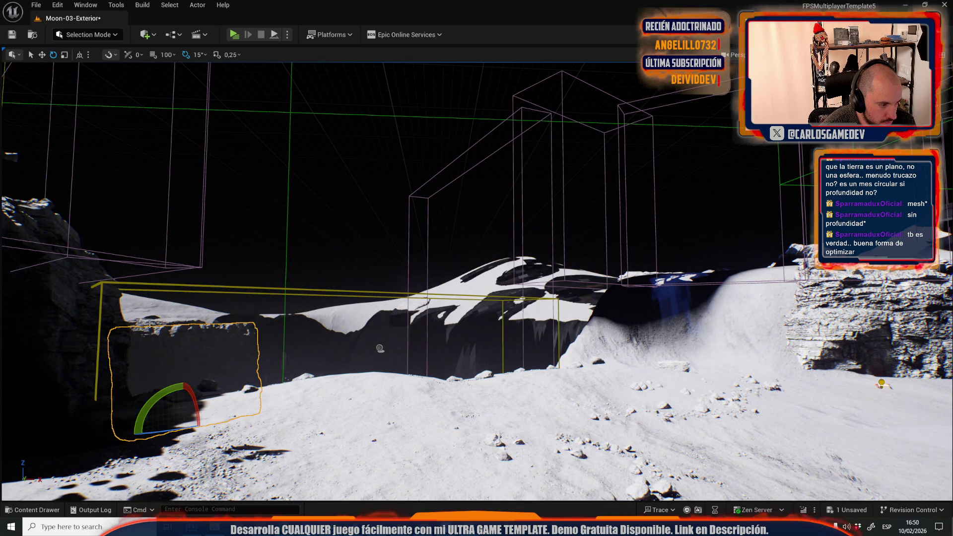
pyautogui.keyDown('ctrl'); pyautogui.click(131, 363); pyautogui.keyUp('ctrl')
pyautogui.middleClick(183, 322)
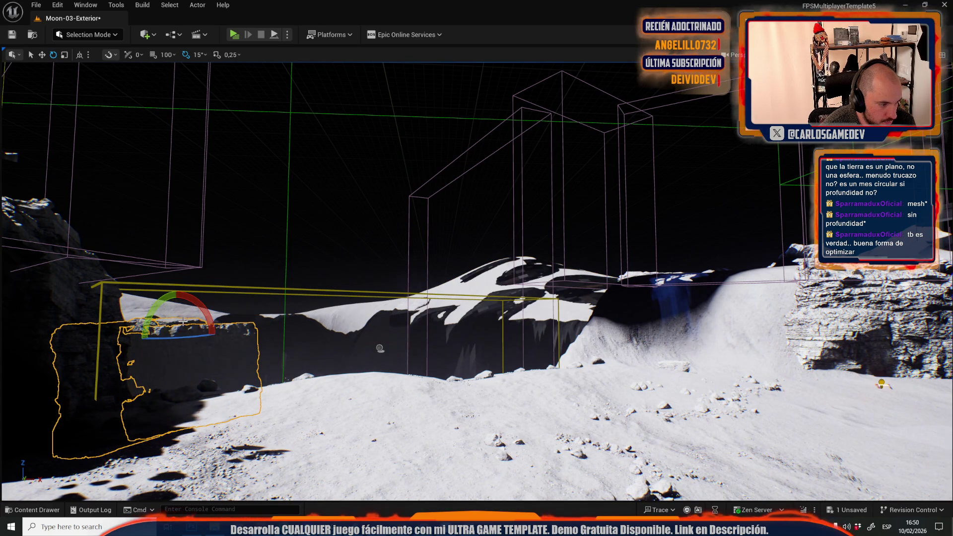
pyautogui.keyDown('ctrl'); pyautogui.click(814, 333); pyautogui.keyUp('ctrl')
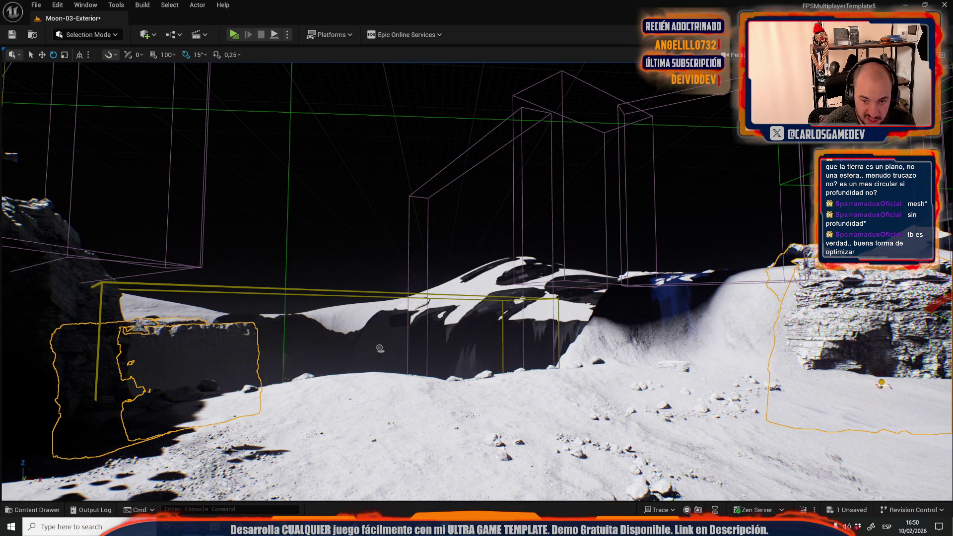
pyautogui.middleClick(684, 364)
pyautogui.moveTo(684, 364); pyautogui.dragTo(676, 364)
pyautogui.keyDown('ctrl'); pyautogui.click(367, 234); pyautogui.keyUp('ctrl')
pyautogui.moveTo(682, 251); pyautogui.dragTo(691, 430)
pyautogui.moveTo(519, 338)
pyautogui.mouseDown()
pyautogui.moveTo(544, 329)
pyautogui.moveTo(515, 198)
pyautogui.mouseUp()
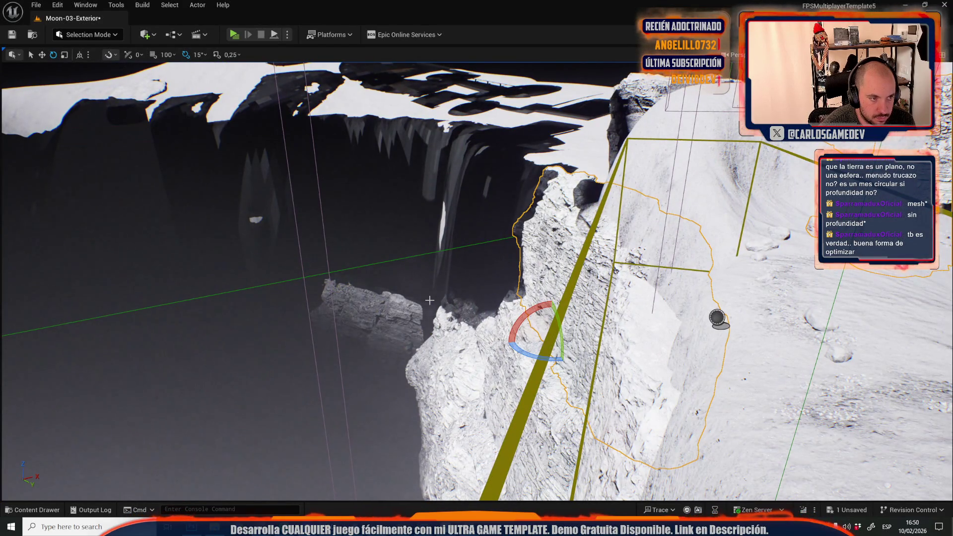
# Select the rock mound near the base along with the box on top of it
pyautogui.moveTo(429, 300); pyautogui.dragTo(406, 327)
pyautogui.moveTo(442, 384); pyautogui.dragTo(445, 368)
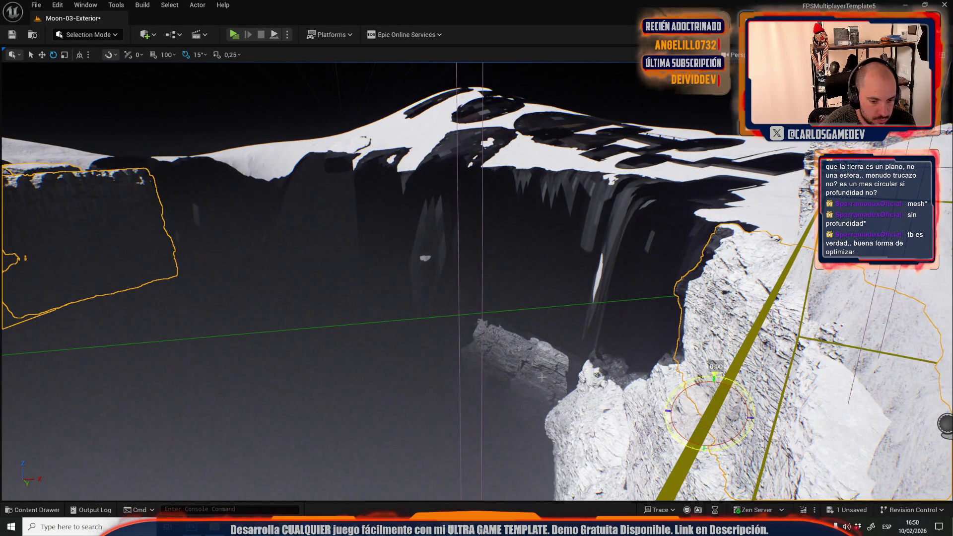
pyautogui.moveTo(657, 386)
pyautogui.mouseDown()
pyautogui.moveTo(604, 315)
pyautogui.moveTo(571, 333)
pyautogui.moveTo(521, 323)
pyautogui.moveTo(521, 298)
pyautogui.moveTo(630, 249)
pyautogui.moveTo(459, 305)
pyautogui.mouseUp()
pyautogui.click(459, 304)
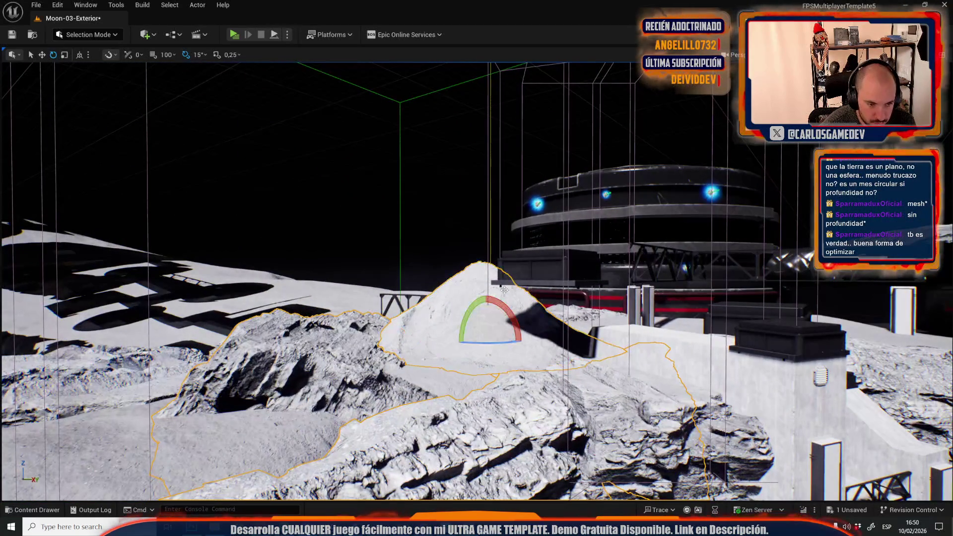
pyautogui.moveTo(536, 276)
pyautogui.mouseDown()
pyautogui.moveTo(496, 278)
pyautogui.moveTo(535, 276)
pyautogui.mouseUp()
pyautogui.keyDown('ctrl'); pyautogui.click(536, 276); pyautogui.keyUp('ctrl')
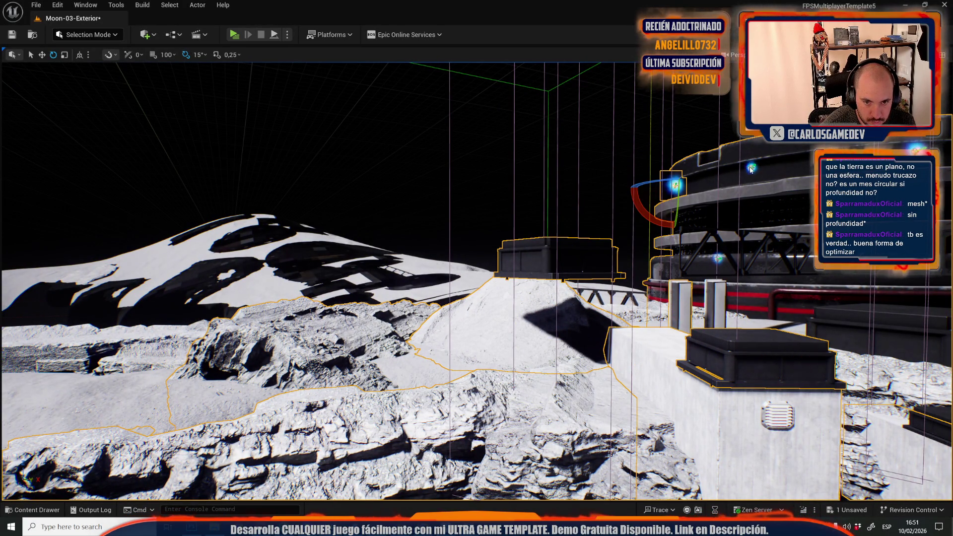
# Fly back across the crater and select the group of scene actors
pyautogui.moveTo(572, 328); pyautogui.dragTo(544, 306)
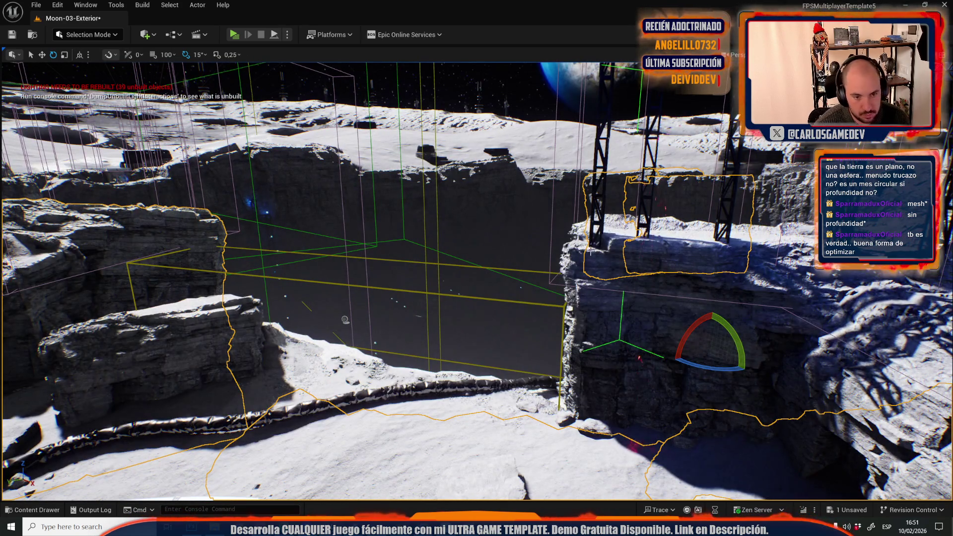
pyautogui.moveTo(628, 247); pyautogui.dragTo(614, 212)
pyautogui.moveTo(599, 338)
pyautogui.mouseDown()
pyautogui.moveTo(504, 317)
pyautogui.moveTo(504, 307)
pyautogui.moveTo(482, 302)
pyautogui.mouseUp()
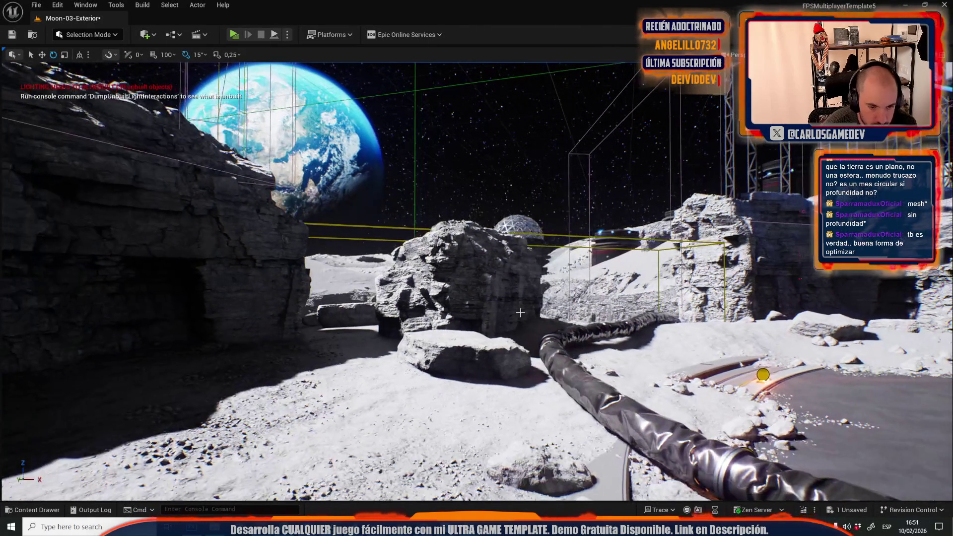
pyautogui.click(482, 301)
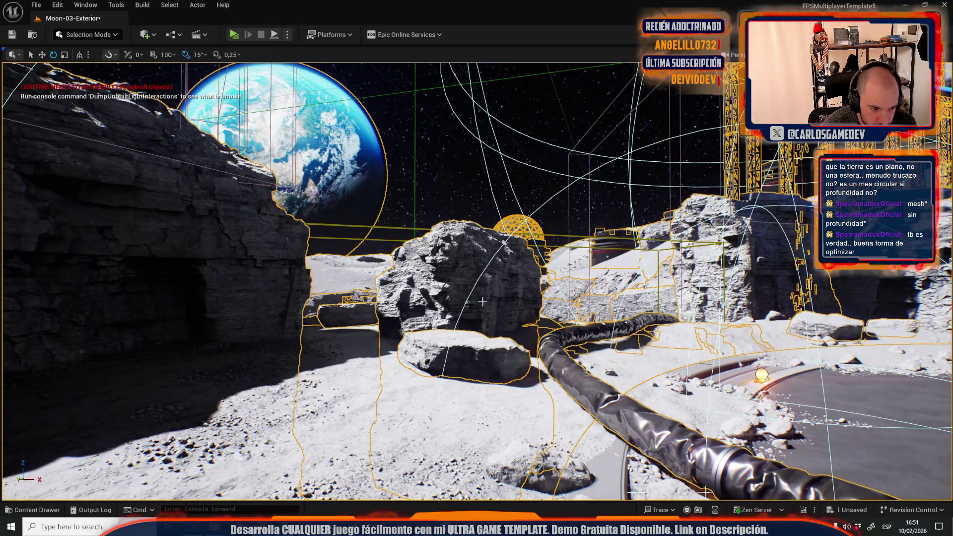
# Add the ground and cave rock to the selection and save Moon-03-Exterior
pyautogui.click(397, 390)
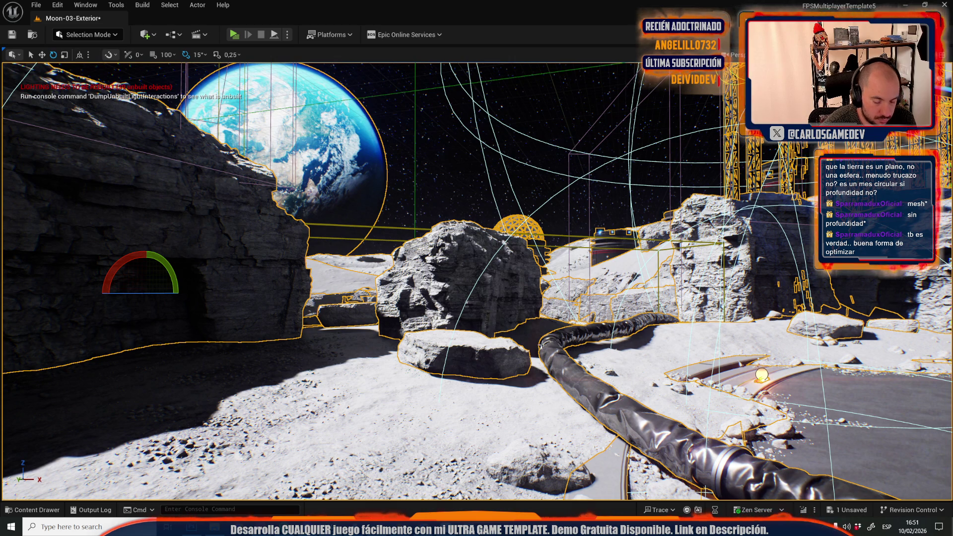
pyautogui.rightClick(520, 338)
pyautogui.moveTo(519, 338); pyautogui.dragTo(444, 294)
pyautogui.hotkey('ctrl', 's')
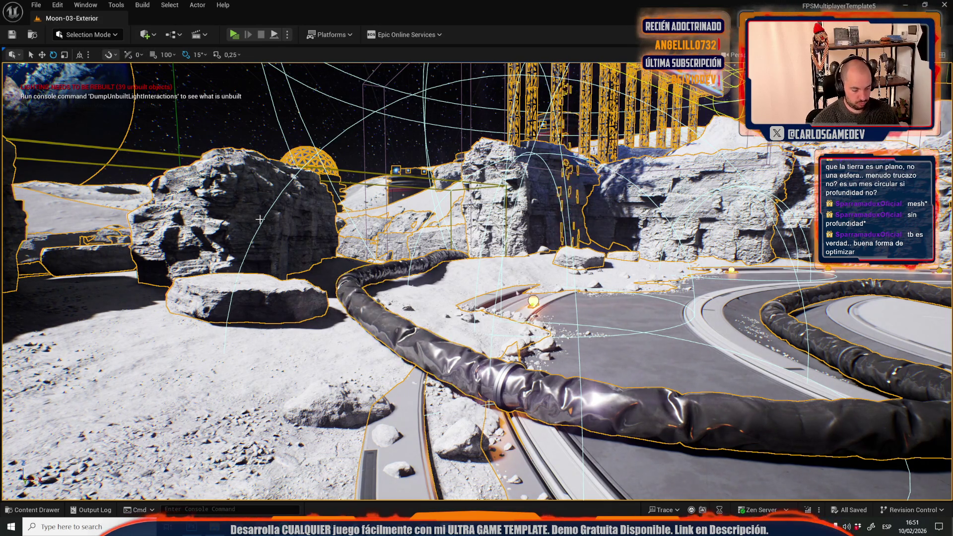
# Hide the selection to check the leftover small rocks, then unhide every hidden actor
pyautogui.press('h')
pyautogui.moveTo(314, 279); pyautogui.dragTo(330, 314)
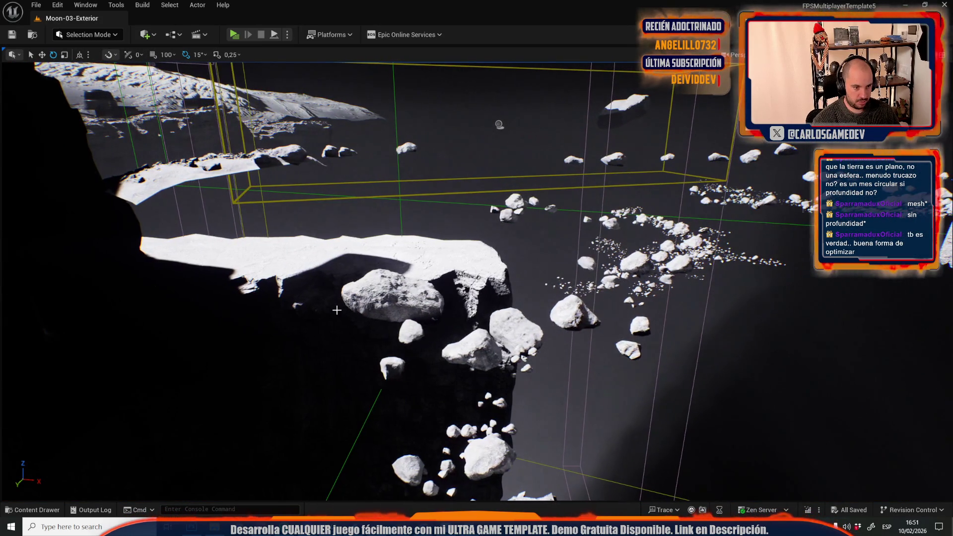
pyautogui.hotkey('ctrl', 'a')
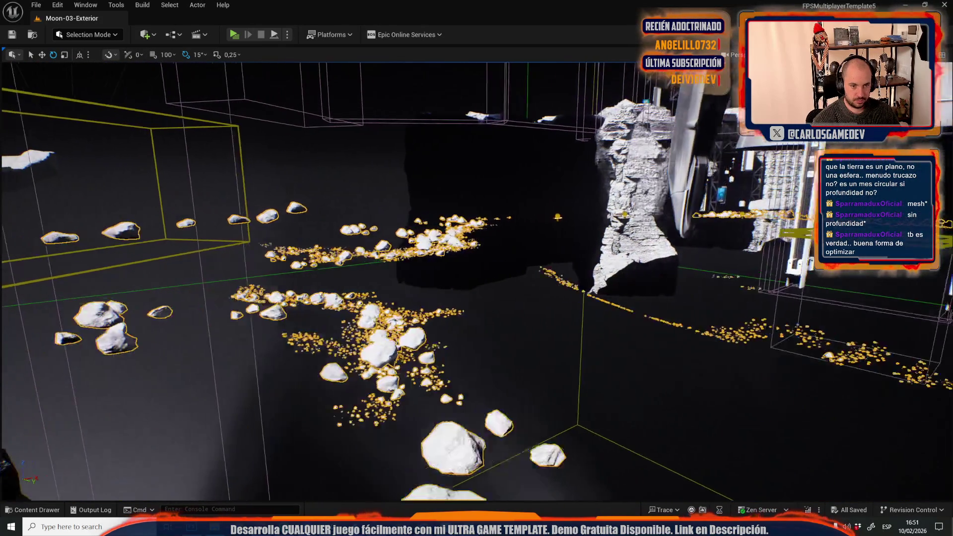
pyautogui.hotkey('ctrl', 'h')
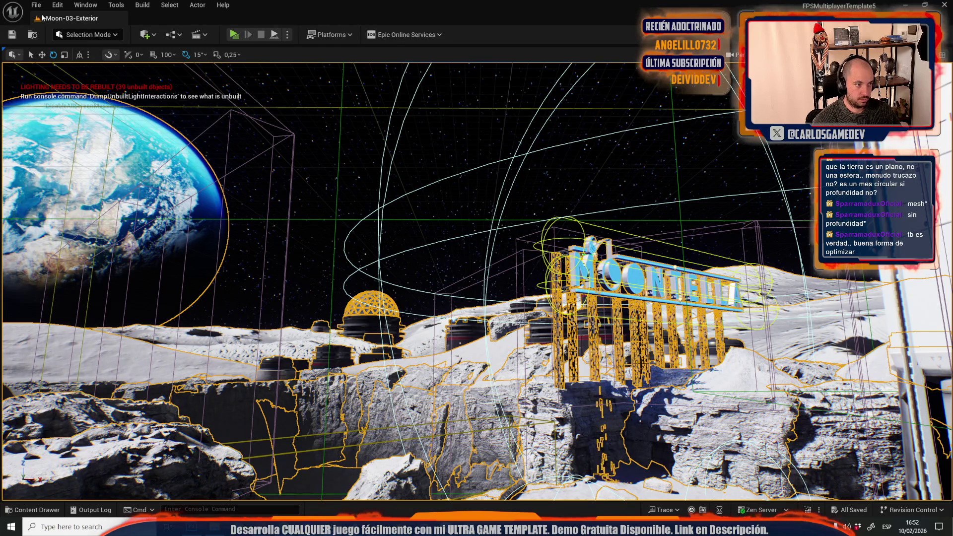
pyautogui.click(35, 5)
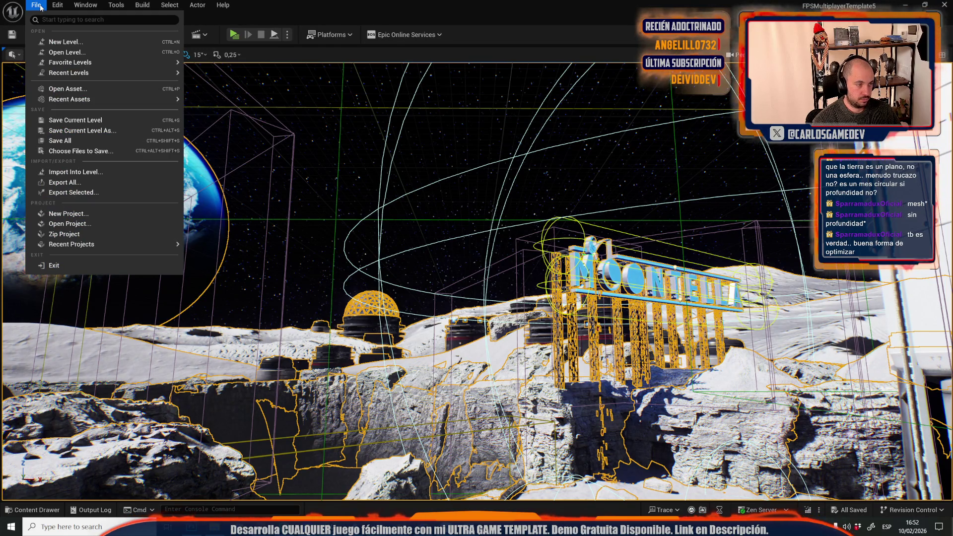
# Search Open Level for 'main menu' and open Moon_MainMenuMap
pyautogui.click(52, 55)
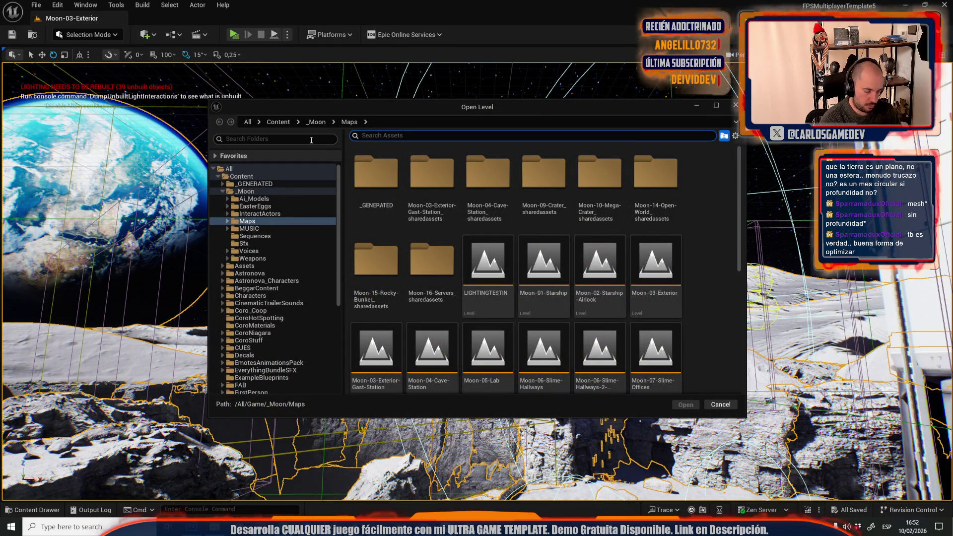
pyautogui.write('main menu')
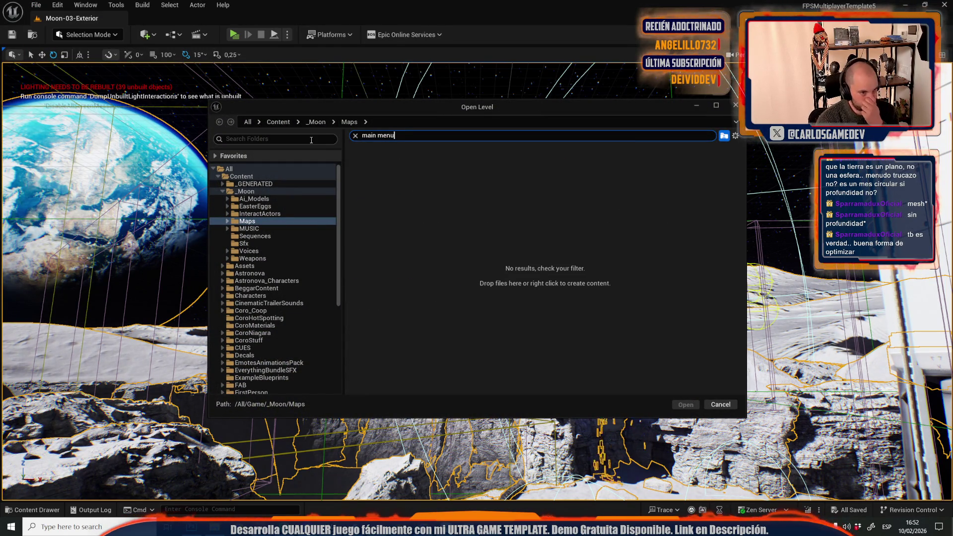
pyautogui.click(250, 177)
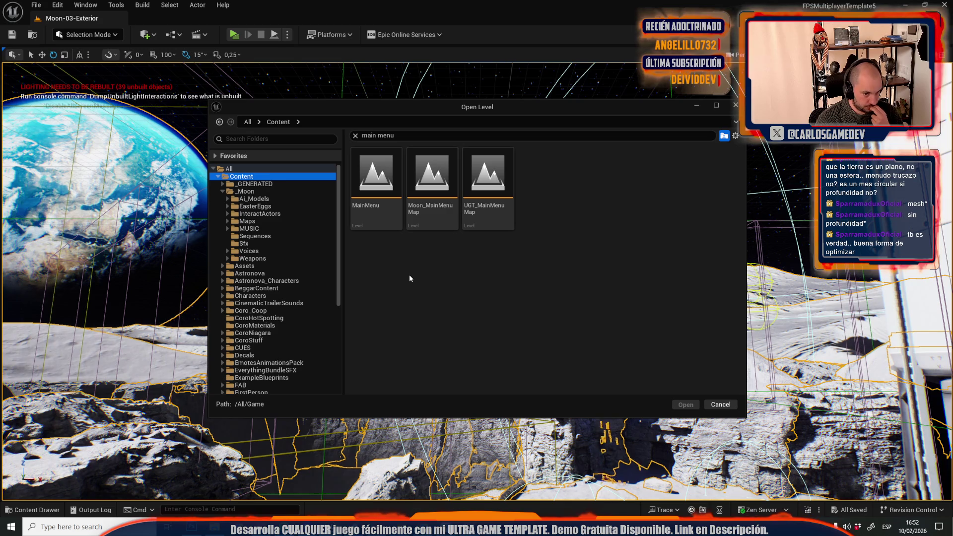
pyautogui.click(439, 227)
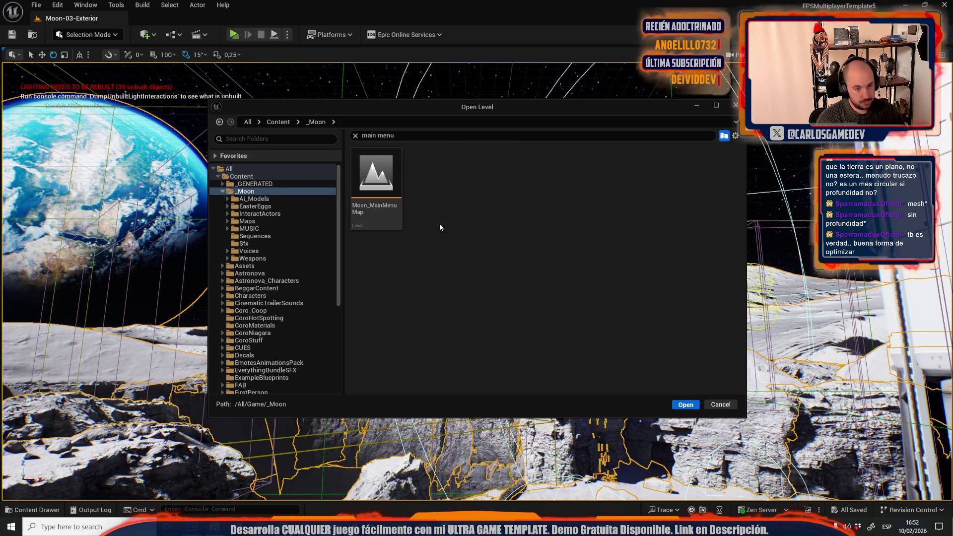
pyautogui.click(386, 172)
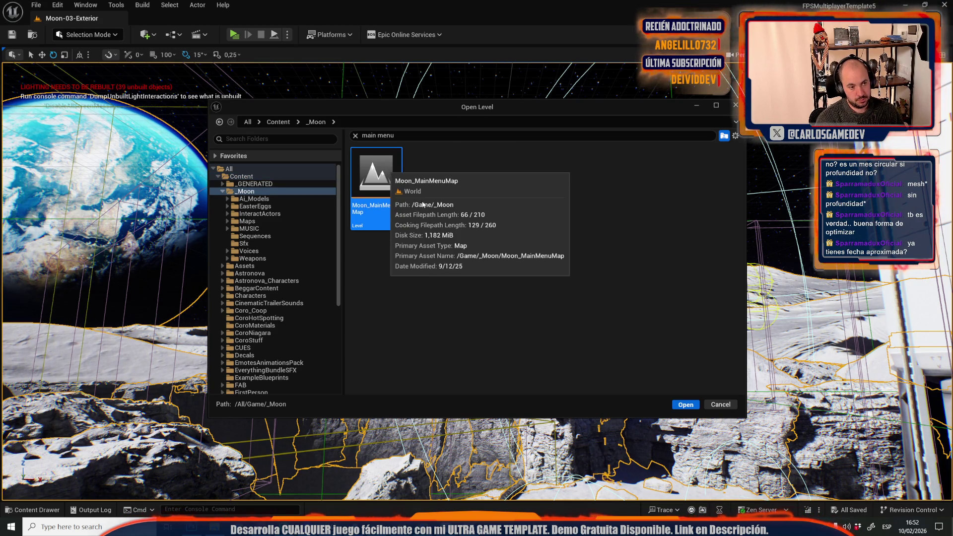
pyautogui.press('Return')
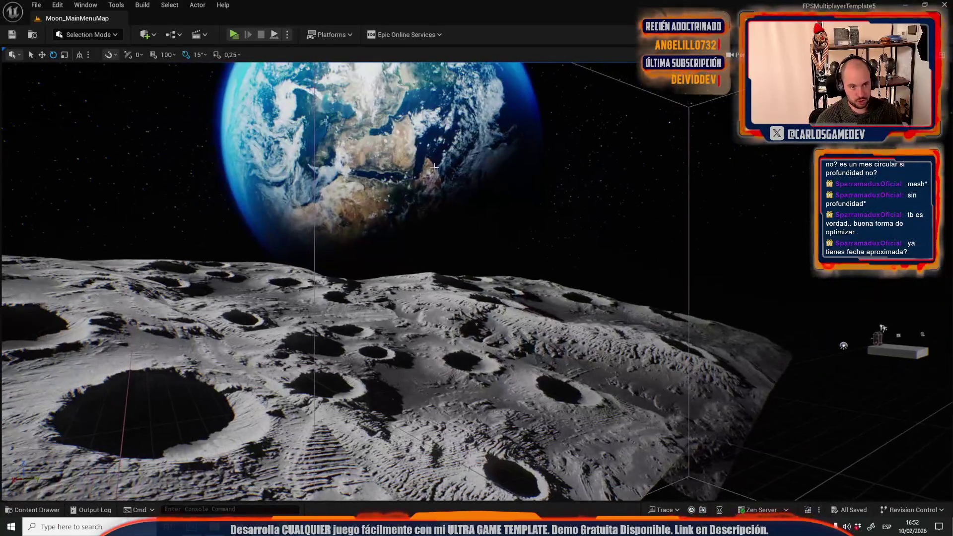
# Delete the Earth sphere, then undo the deletion
pyautogui.click(489, 163)
pyautogui.press('Delete')
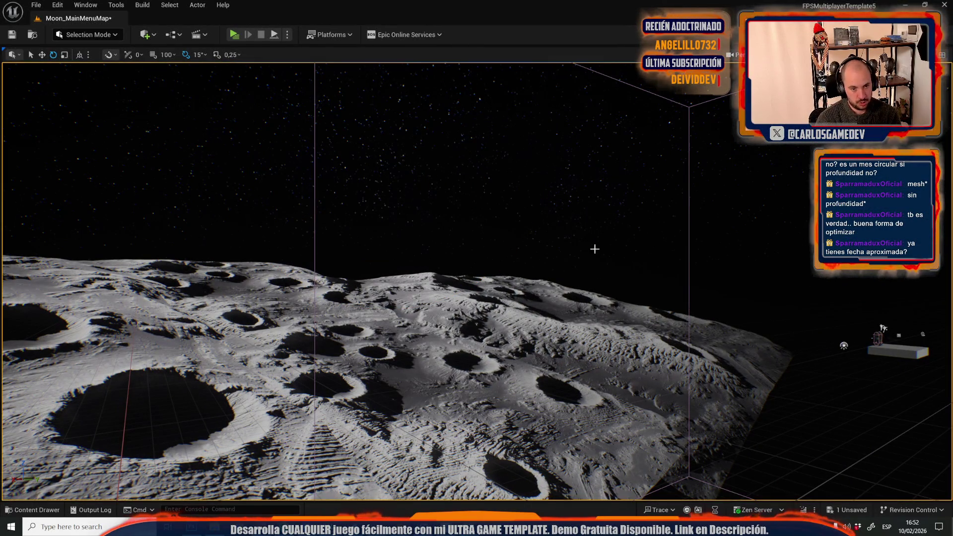
pyautogui.click(318, 338)
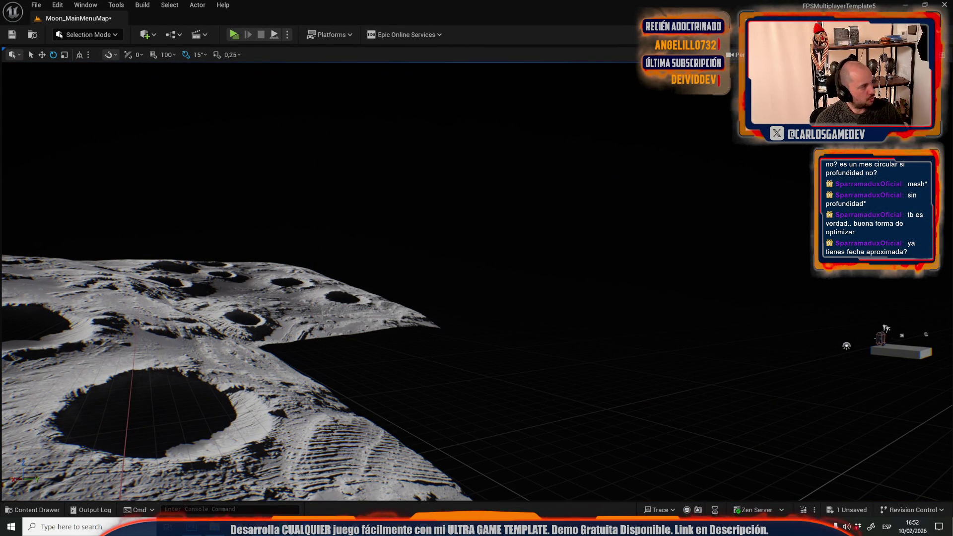
pyautogui.hotkey('ctrl', 'z')
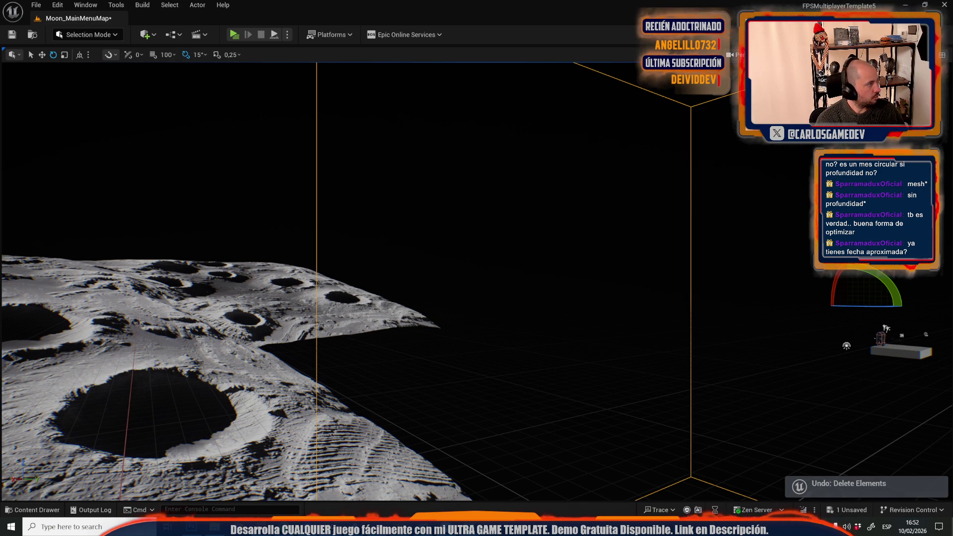
# Fly toward the moon terrain and select the pasted group of actors
pyautogui.moveTo(476, 298); pyautogui.dragTo(447, 248)
pyautogui.scroll(-10, 396, 299)
pyautogui.click(548, 171)
pyautogui.click(400, 314)
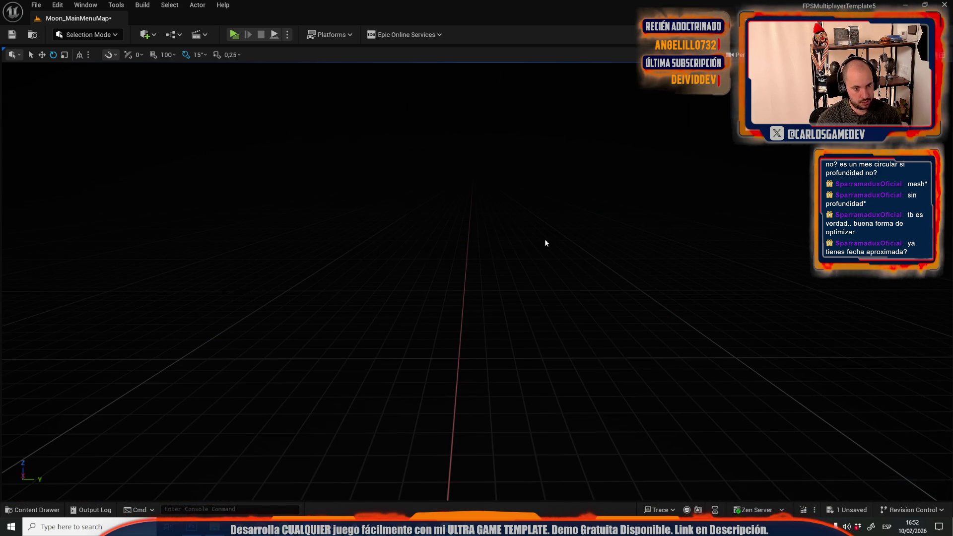
pyautogui.moveTo(476, 298); pyautogui.dragTo(496, 318)
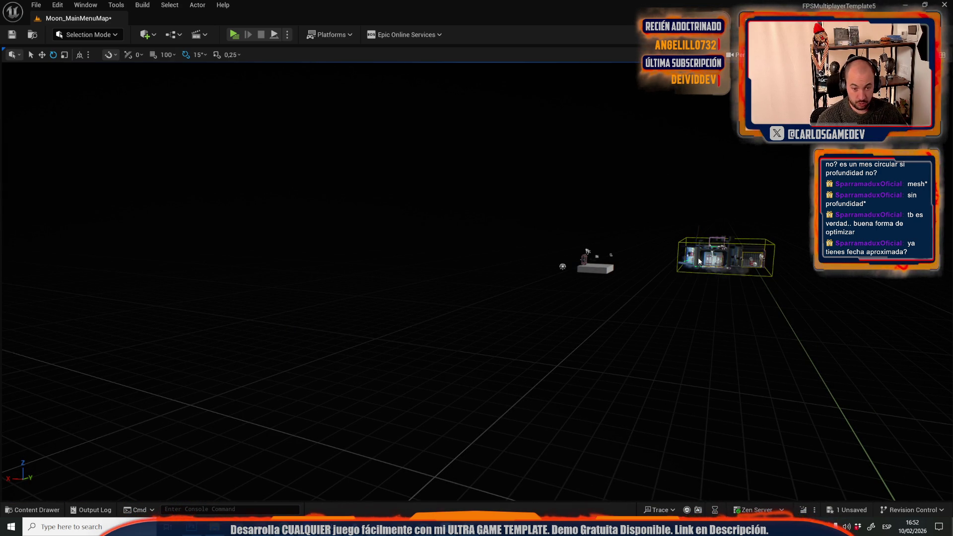
pyautogui.scroll(10, 704, 257)
pyautogui.moveTo(703, 257); pyautogui.dragTo(596, 298)
# Clear the selection and pick the large cliff actor near the station, framing Earth and the sign
pyautogui.moveTo(476, 278); pyautogui.dragTo(422, 209)
pyautogui.moveTo(599, 294); pyautogui.dragTo(591, 306)
pyautogui.press('Escape')
pyautogui.moveTo(516, 271); pyautogui.dragTo(516, 271)
pyautogui.click(472, 201)
pyautogui.moveTo(494, 192); pyautogui.dragTo(494, 201)
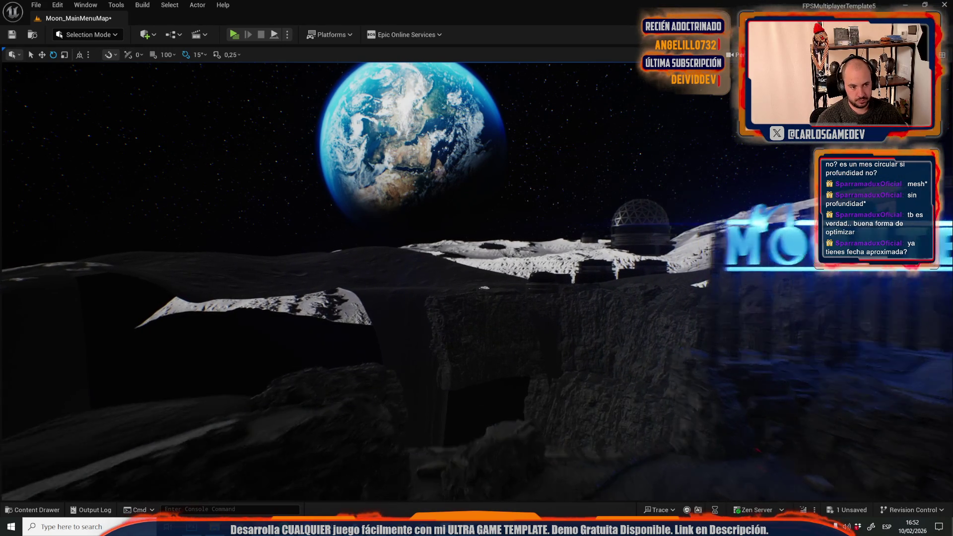
pyautogui.press('d')
pyautogui.press('s')
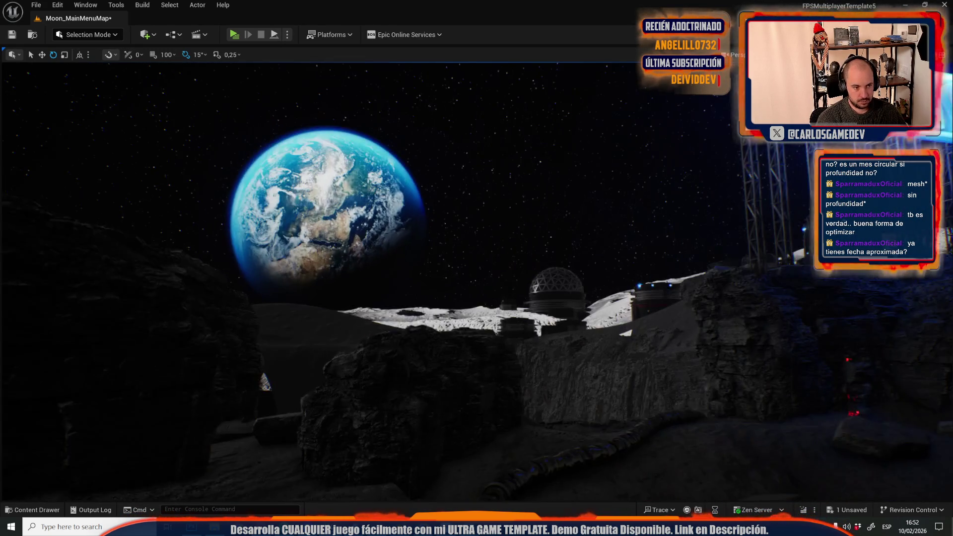
pyautogui.moveTo(477, 268); pyautogui.dragTo(536, 278)
pyautogui.press('w')
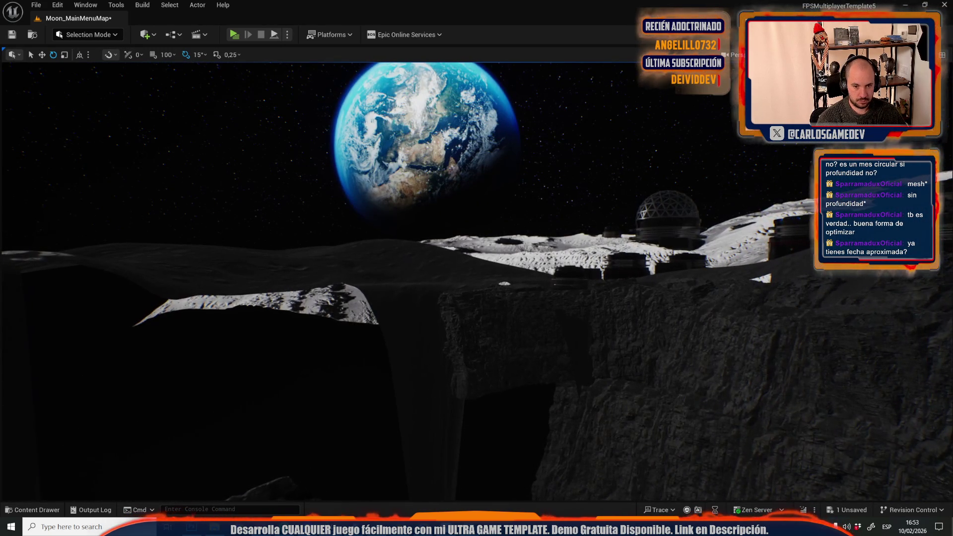
pyautogui.press('s')
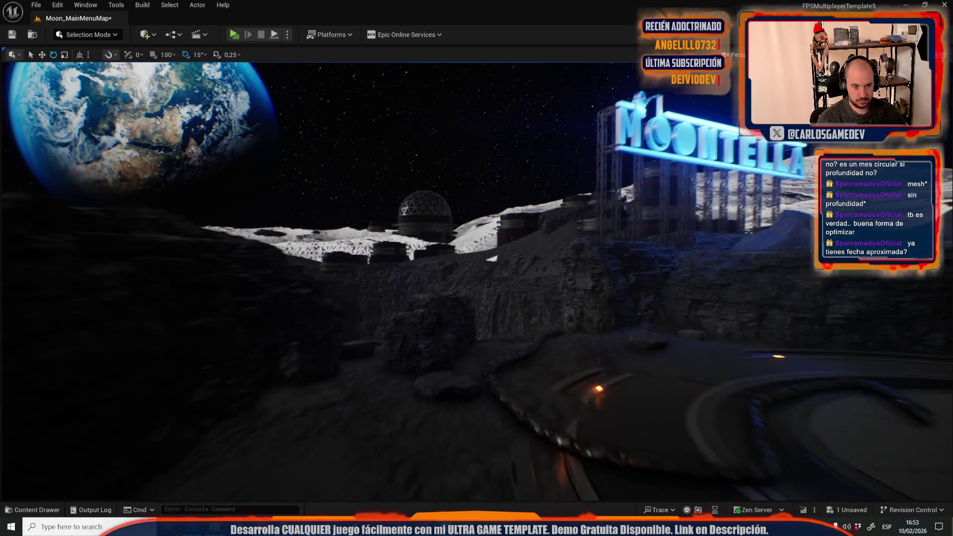
pyautogui.moveTo(476, 268)
pyautogui.mouseDown()
pyautogui.moveTo(526, 268)
pyautogui.moveTo(492, 265)
pyautogui.moveTo(511, 268)
pyautogui.mouseUp()
pyautogui.moveTo(521, 191); pyautogui.dragTo(471, 190)
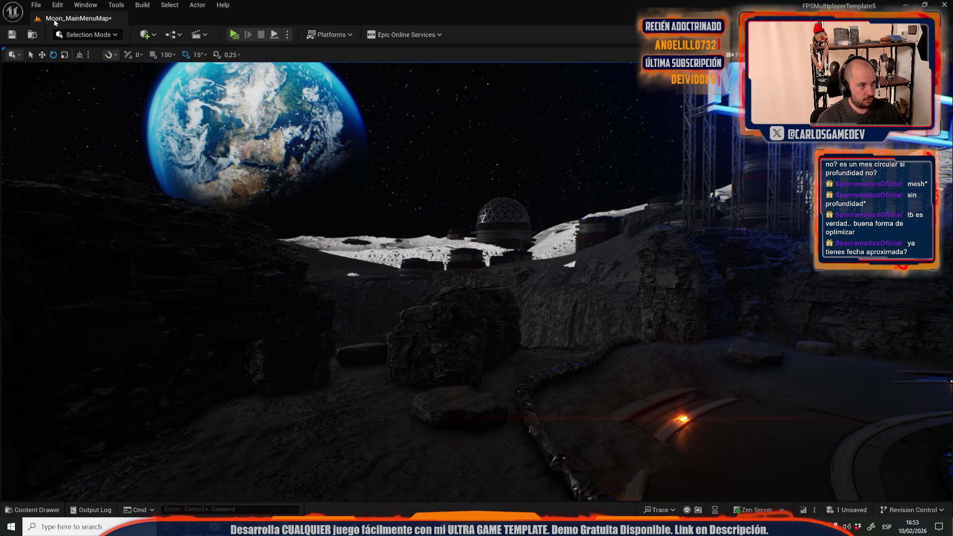
pyautogui.moveTo(311, 207)
pyautogui.mouseDown()
pyautogui.moveTo(287, 199)
pyautogui.moveTo(308, 189)
pyautogui.moveTo(298, 204)
pyautogui.moveTo(318, 214)
pyautogui.mouseUp()
pyautogui.click(35, 3)
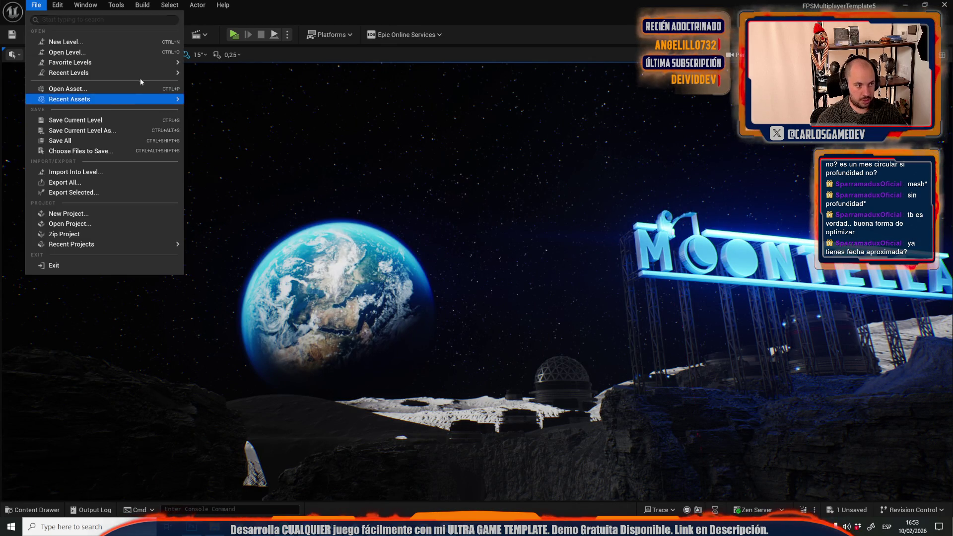
# Open Moon-03-Exterior from Recent Levels, saving Moon_MainMenuMap first
pyautogui.moveTo(84, 70)
pyautogui.click(234, 101)
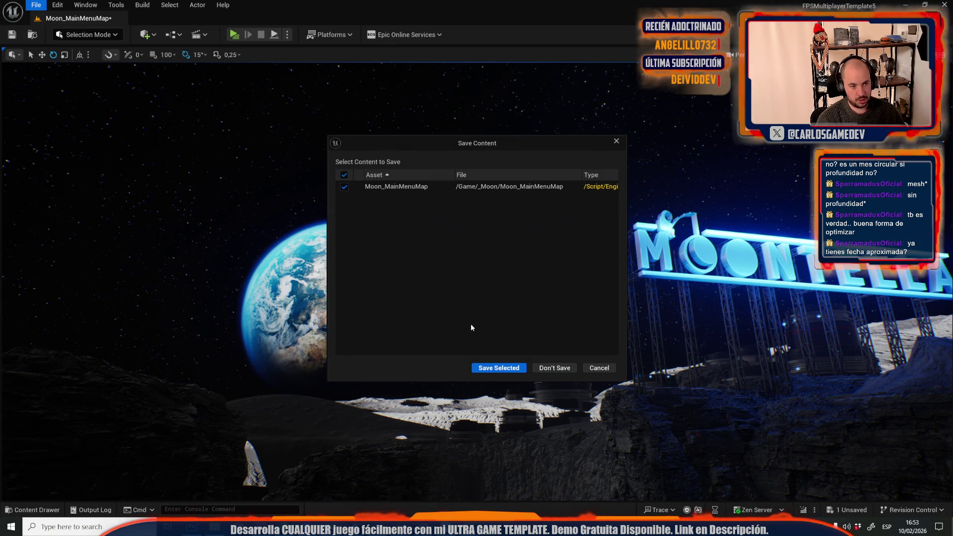
pyautogui.click(499, 369)
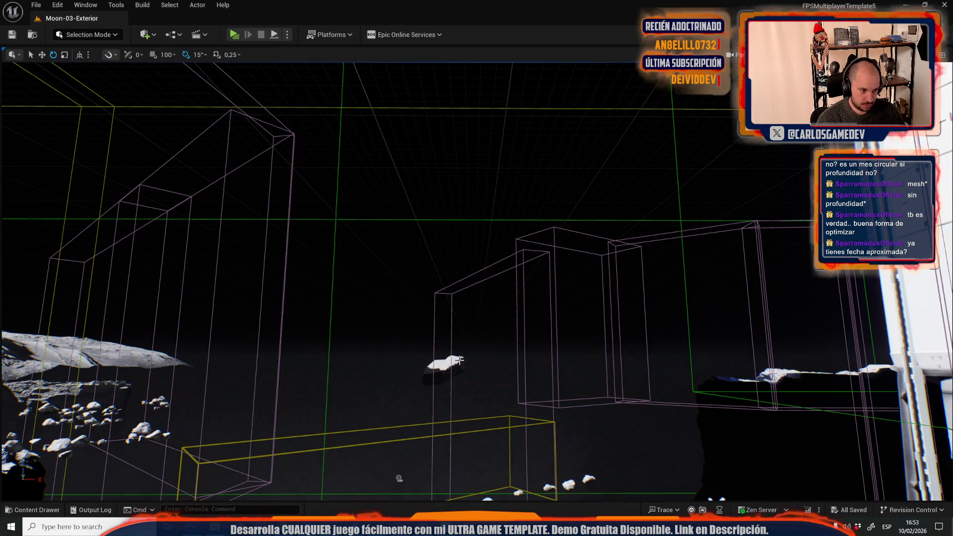
# Select the cliff rock meshes and a small rock below the cliffs
pyautogui.moveTo(459, 361); pyautogui.dragTo(476, 342)
pyautogui.click(509, 396)
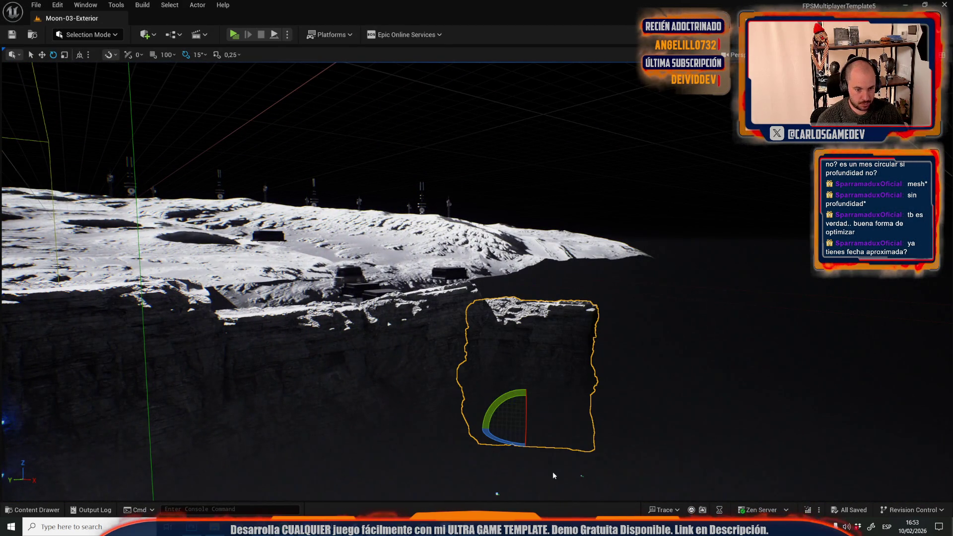
pyautogui.keyDown('ctrl'); pyautogui.click(443, 307); pyautogui.keyUp('ctrl')
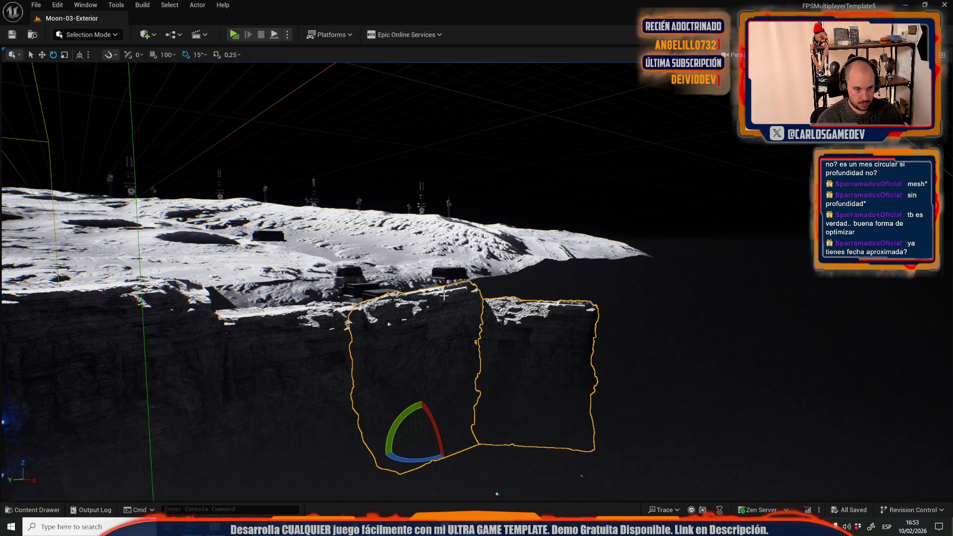
pyautogui.keyDown('ctrl'); pyautogui.click(450, 274); pyautogui.keyUp('ctrl')
pyautogui.moveTo(334, 392)
pyautogui.mouseDown()
pyautogui.moveTo(334, 457)
pyautogui.moveTo(513, 302)
pyautogui.moveTo(550, 285)
pyautogui.mouseUp()
pyautogui.keyDown('ctrl'); pyautogui.click(562, 281); pyautogui.keyUp('ctrl')
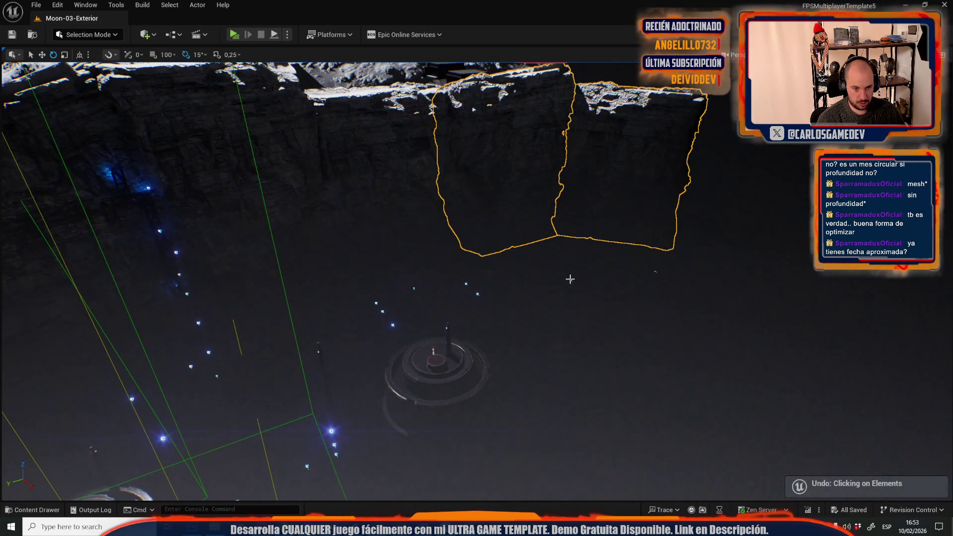
pyautogui.keyDown('ctrl'); pyautogui.click(657, 270); pyautogui.keyUp('ctrl')
pyautogui.moveTo(657, 271)
pyautogui.mouseDown()
pyautogui.moveTo(714, 270)
pyautogui.moveTo(589, 308)
pyautogui.moveTo(570, 304)
pyautogui.mouseUp()
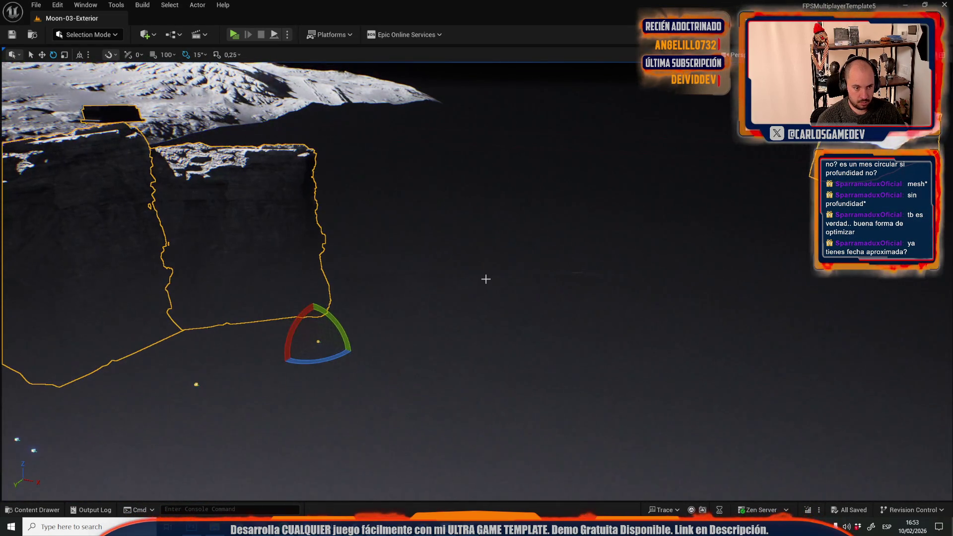
# Add the large mesh on the right and the spotlight by the rocket to the selection
pyautogui.keyDown('ctrl'); pyautogui.click(486, 279); pyautogui.keyUp('ctrl')
pyautogui.moveTo(485, 293); pyautogui.dragTo(496, 299)
pyautogui.scroll(10, 505, 321)
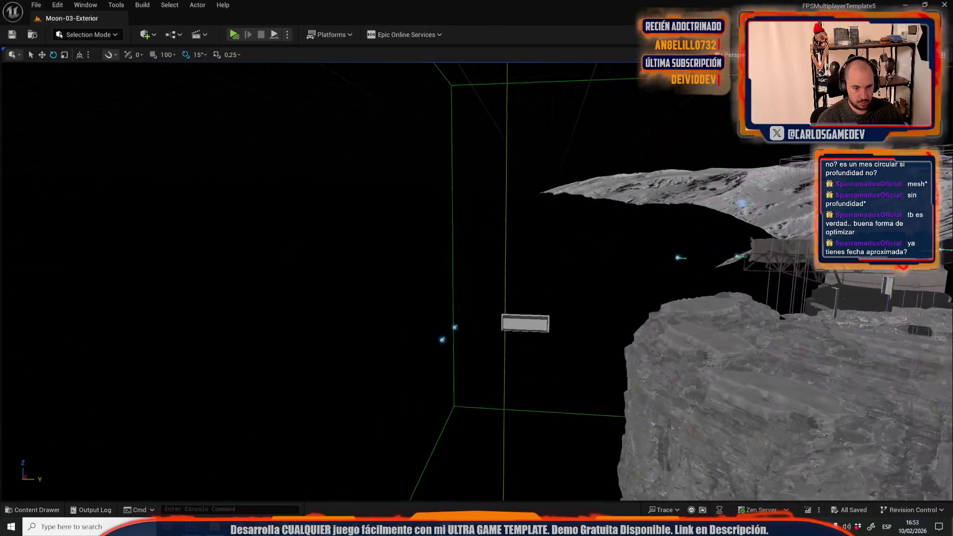
pyautogui.scroll(-10, 499, 318)
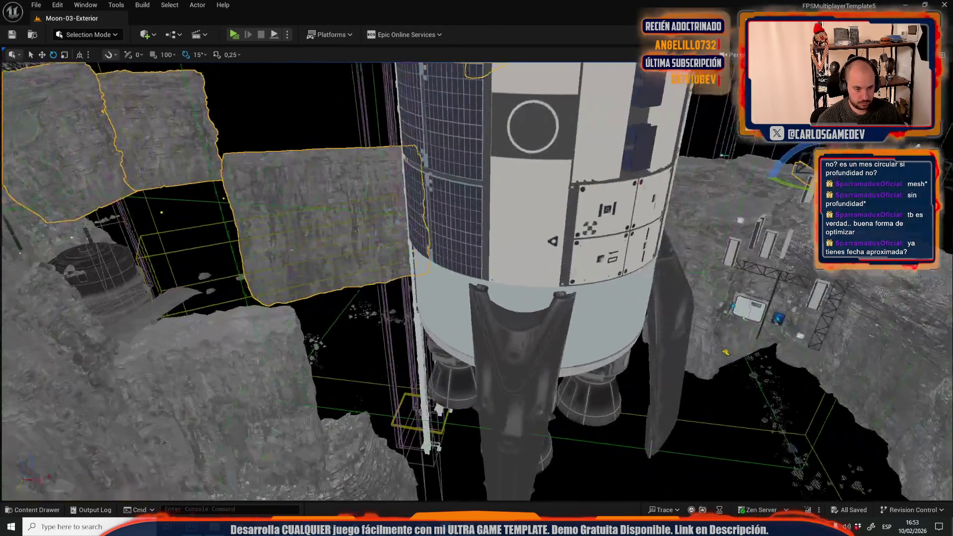
pyautogui.moveTo(496, 300); pyautogui.dragTo(481, 317)
pyautogui.scroll(10, 476, 281)
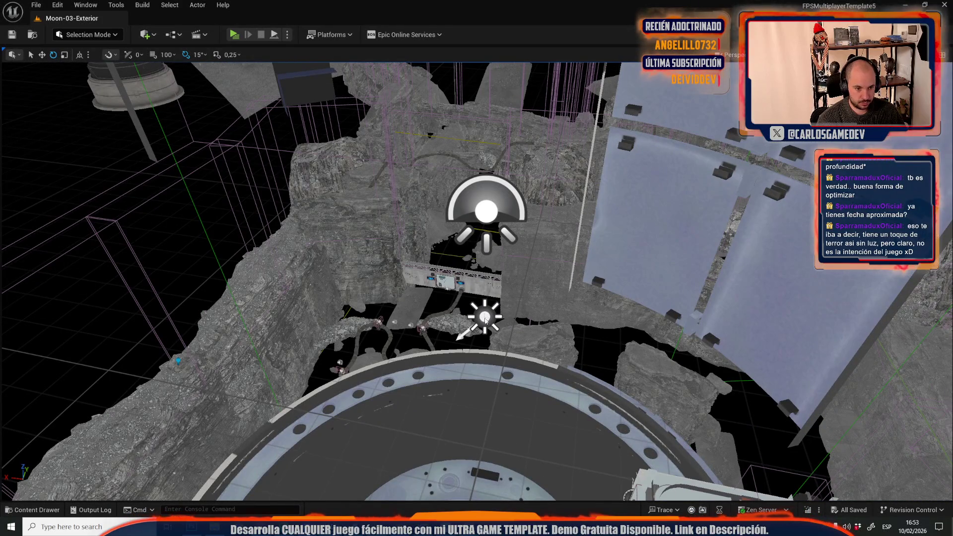
pyautogui.click(487, 192)
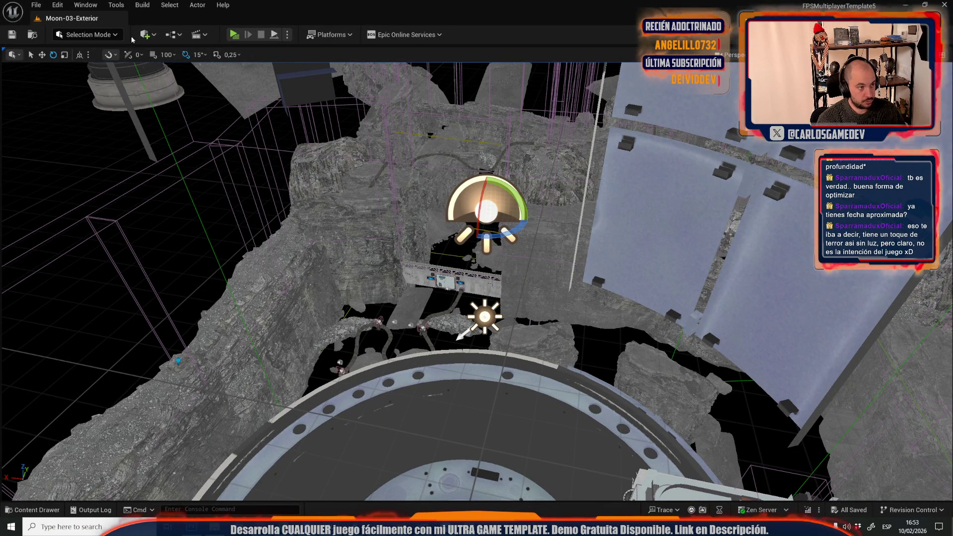
pyautogui.click(39, 4)
# Open Moon_MainMenuMap from Recent Levels
pyautogui.moveTo(149, 72)
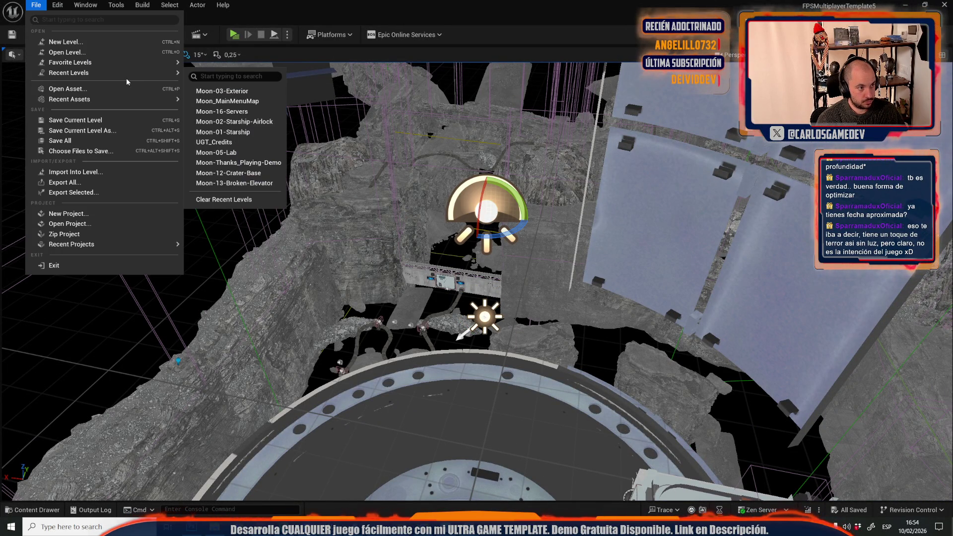
pyautogui.click(253, 101)
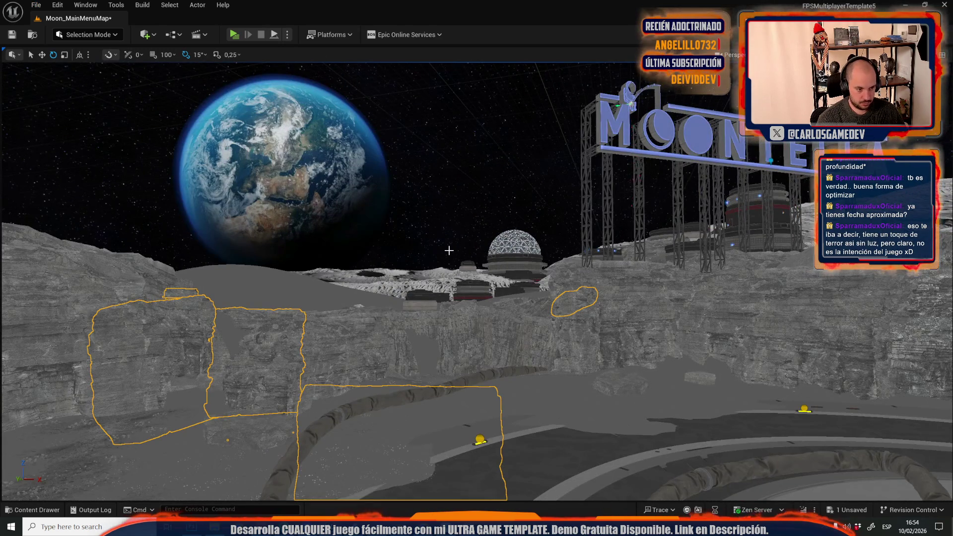
pyautogui.moveTo(449, 250)
pyautogui.mouseDown()
pyautogui.moveTo(407, 228)
pyautogui.moveTo(432, 250)
pyautogui.mouseUp()
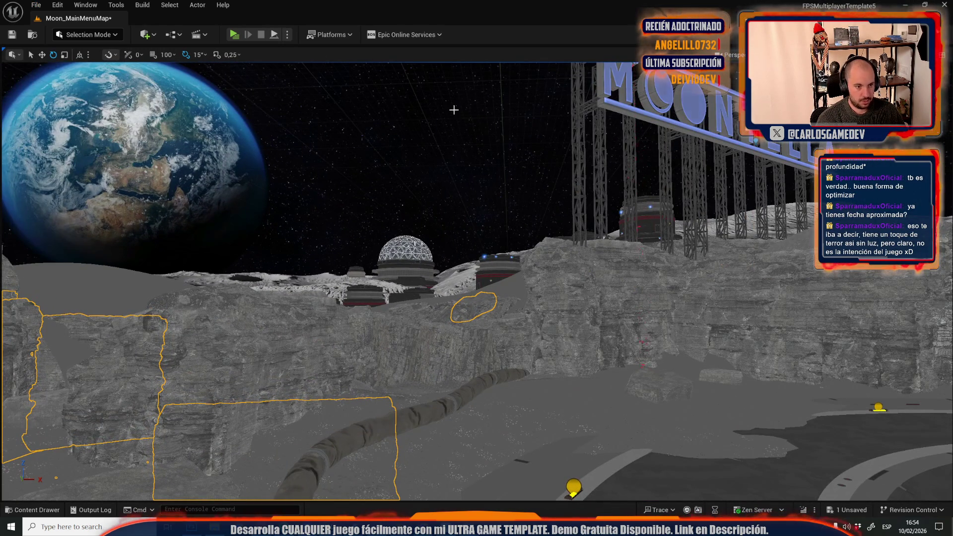
# Switch the viewport to Lit, deselect the pasted rocks and look over the cliffs
pyautogui.click(759, 55)
pyautogui.click(774, 69)
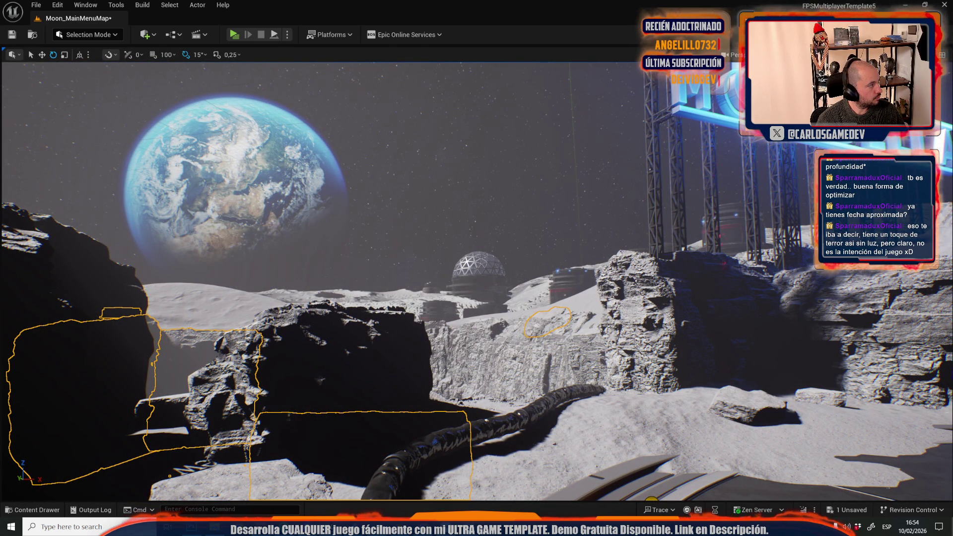
pyautogui.press('Escape')
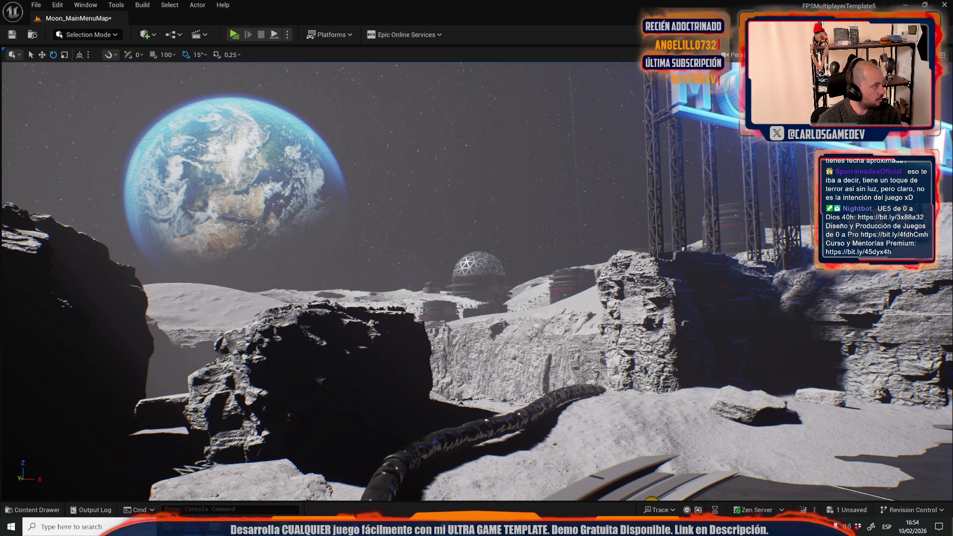
pyautogui.moveTo(427, 211)
pyautogui.mouseDown()
pyautogui.moveTo(535, 211)
pyautogui.moveTo(427, 211)
pyautogui.mouseUp()
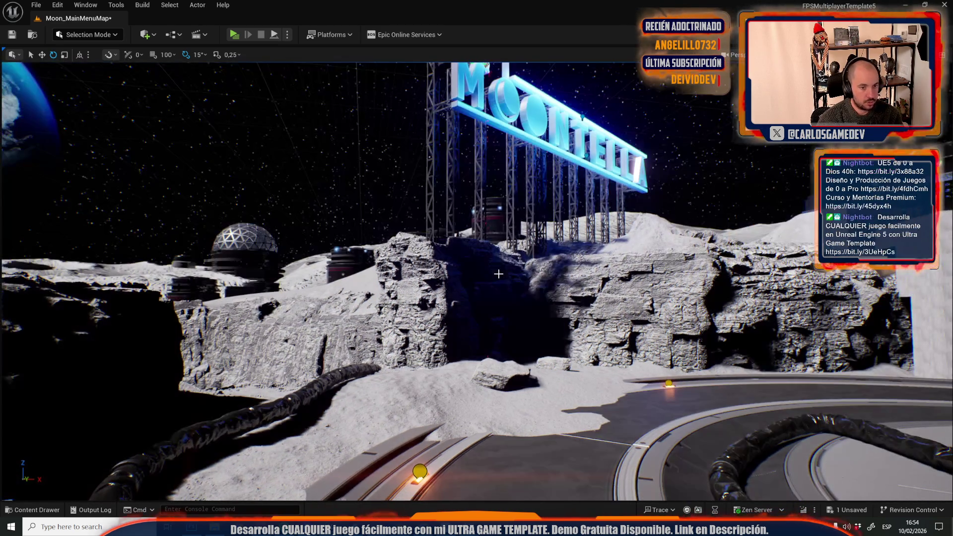
# Reopen Moon-03-Exterior from Recent Levels, saving Moon_MainMenuMap first
pyautogui.click(36, 4)
pyautogui.moveTo(99, 72)
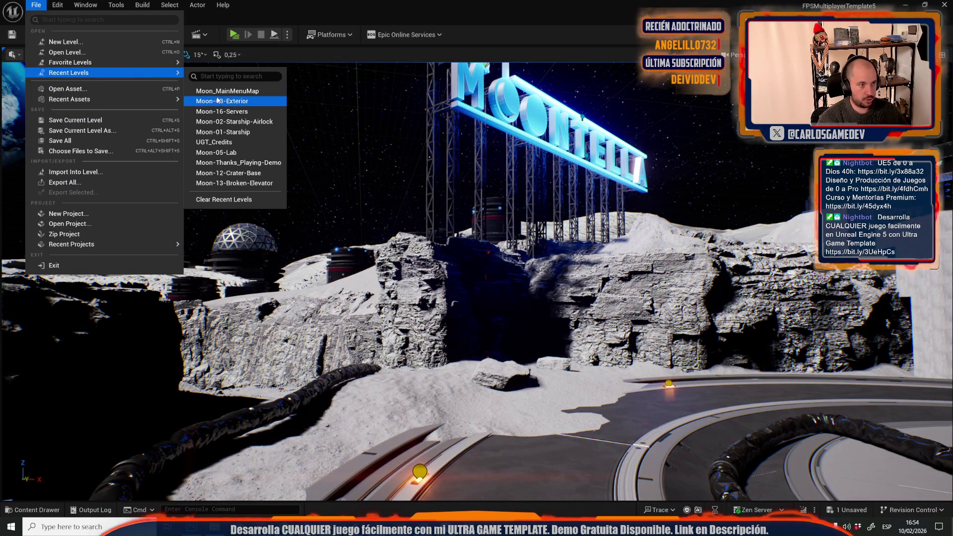
pyautogui.click(217, 94)
pyautogui.click(498, 368)
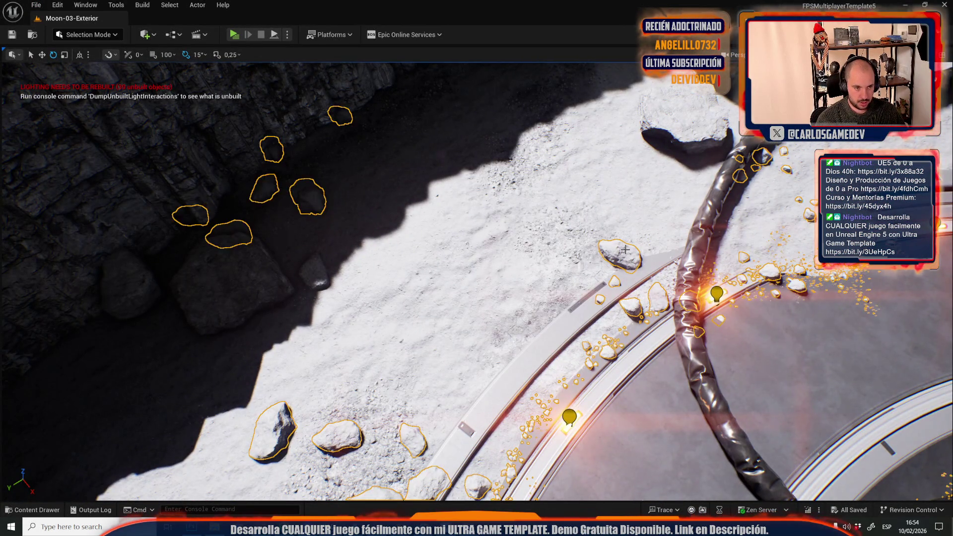
# Deselect the scattered rocks and load Moon_MainMenuMap from Recent Levels
pyautogui.click(617, 252)
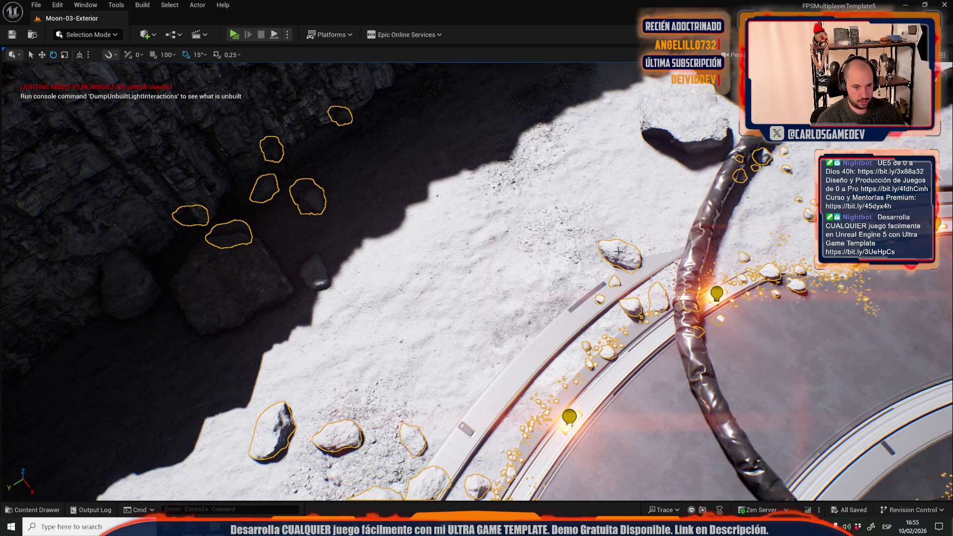
pyautogui.press('Escape')
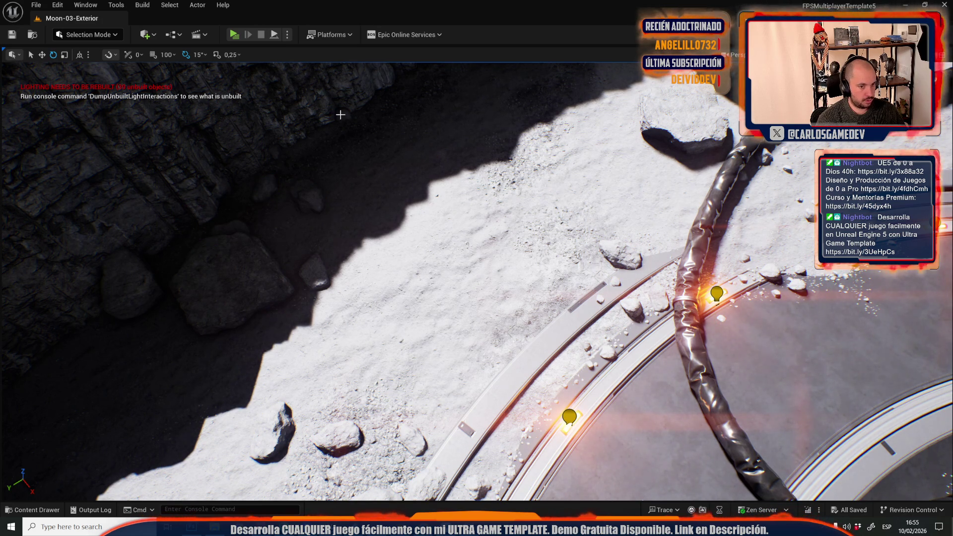
pyautogui.click(58, 5)
pyautogui.moveTo(36, 5)
pyautogui.moveTo(125, 81)
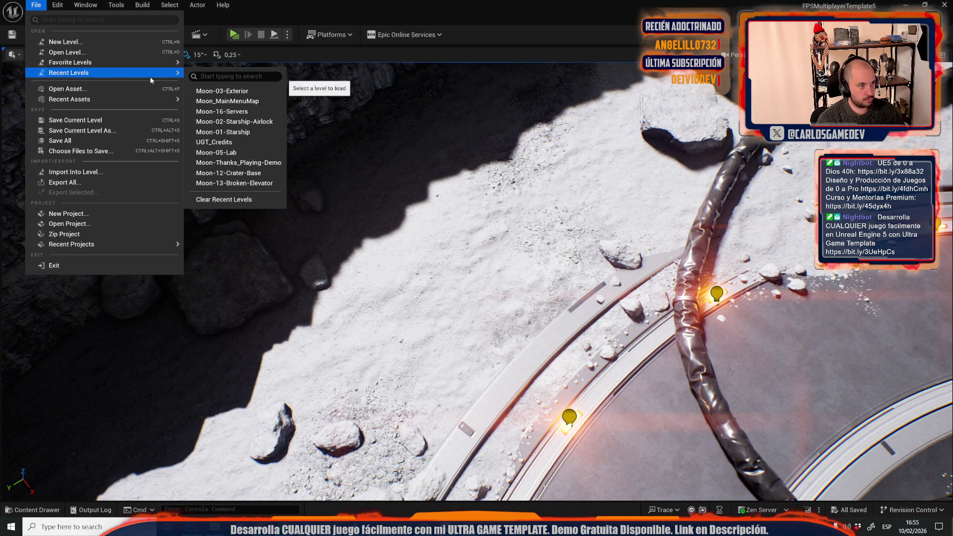
pyautogui.click(252, 109)
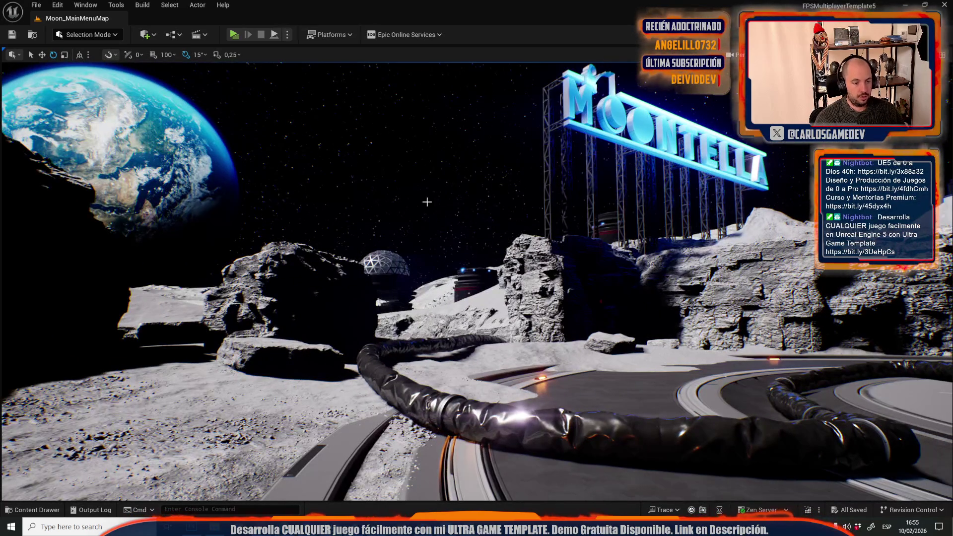
# Switch back to Moon-03-Exterior via Recent Levels
pyautogui.click(35, 4)
pyautogui.moveTo(91, 74)
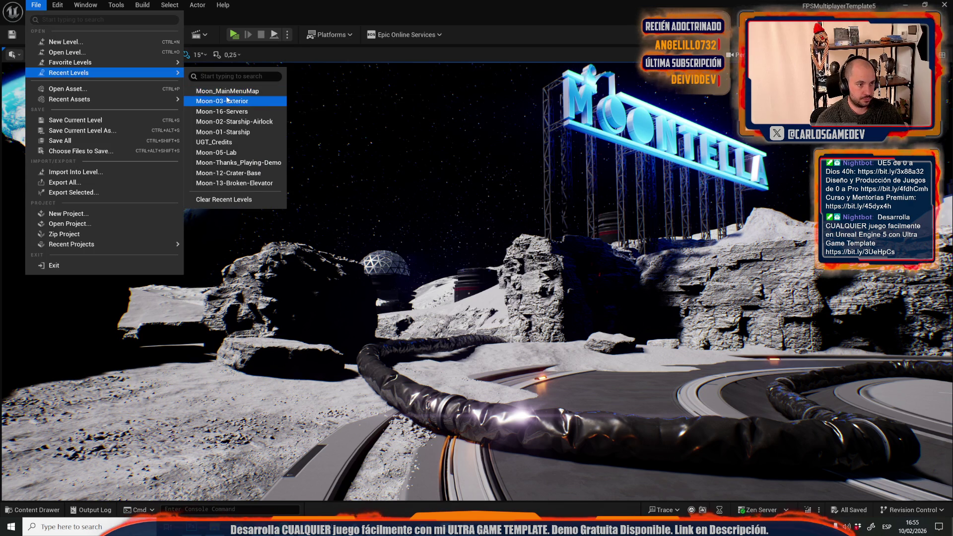
pyautogui.click(226, 97)
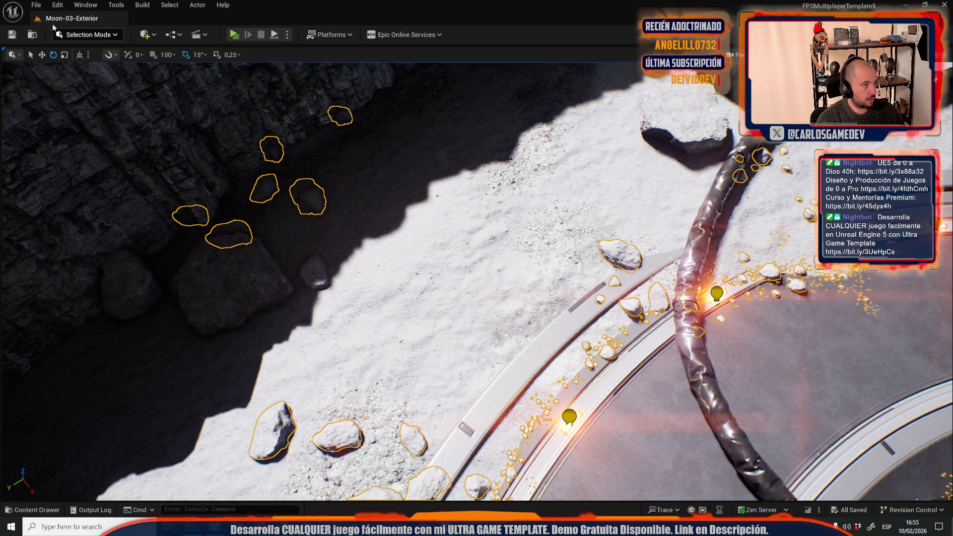
# Undo the Cut to restore the scattered rocks and clear their selection
pyautogui.click(58, 5)
pyautogui.click(89, 98)
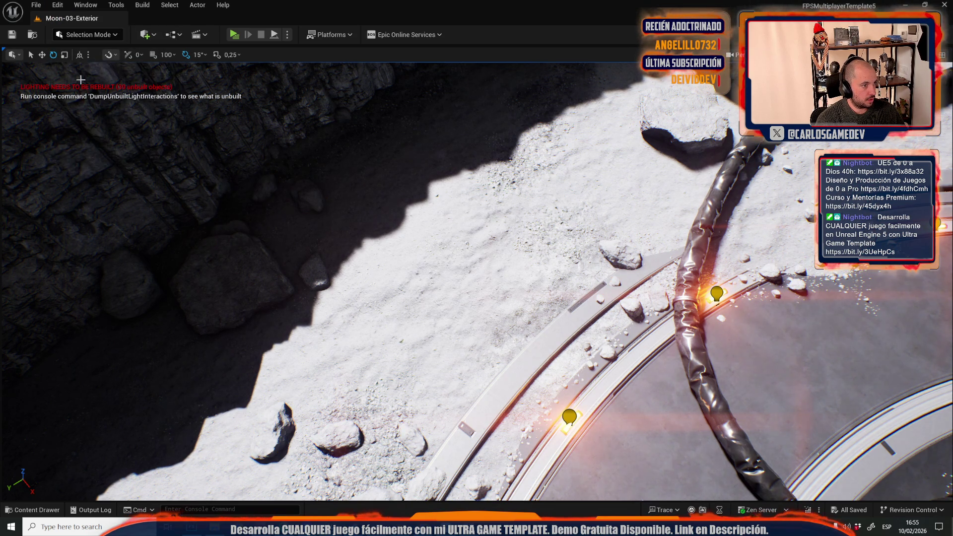
pyautogui.click(615, 253)
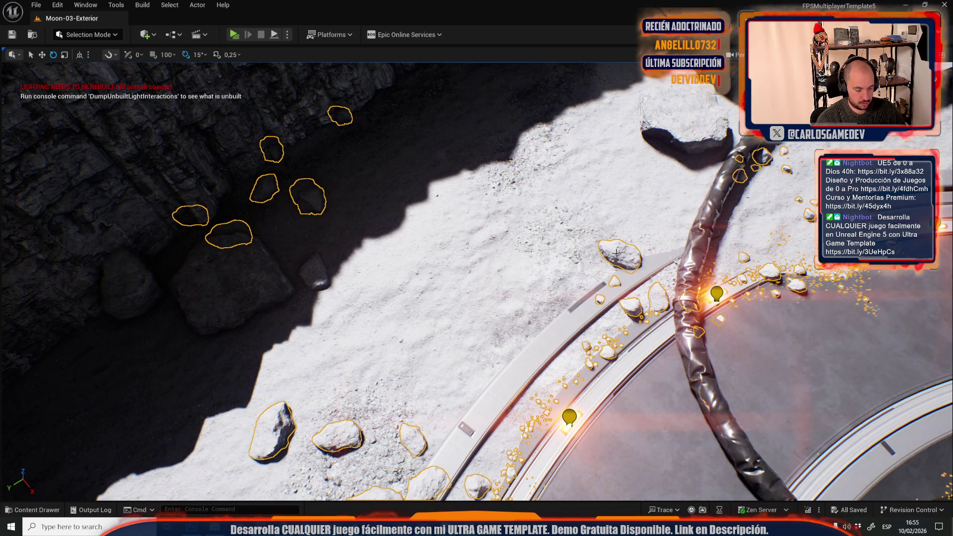
pyautogui.hotkey('ctrl', 'z')
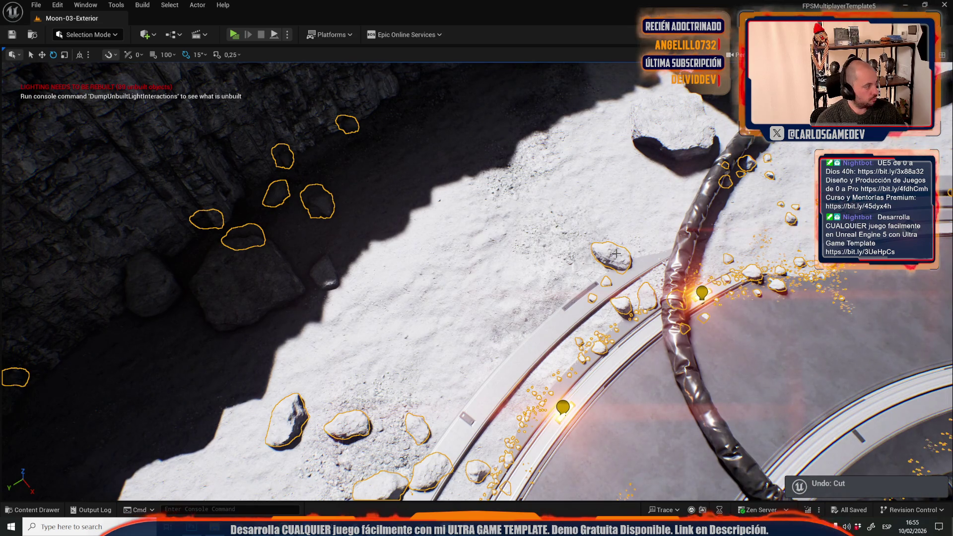
pyautogui.click(57, 5)
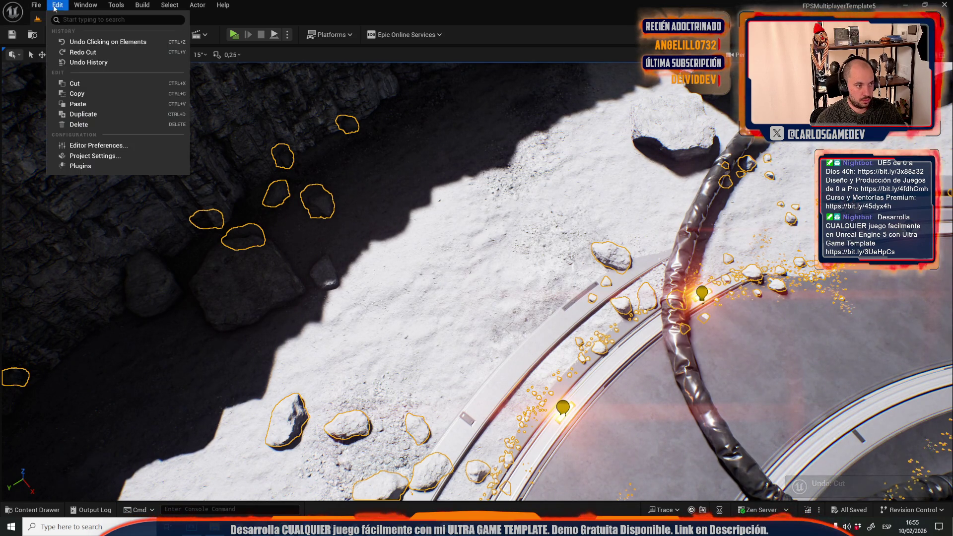
pyautogui.click(74, 94)
# Load Moon_MainMenuMap and turn the view to centre the Earth
pyautogui.click(31, 4)
pyautogui.moveTo(86, 74)
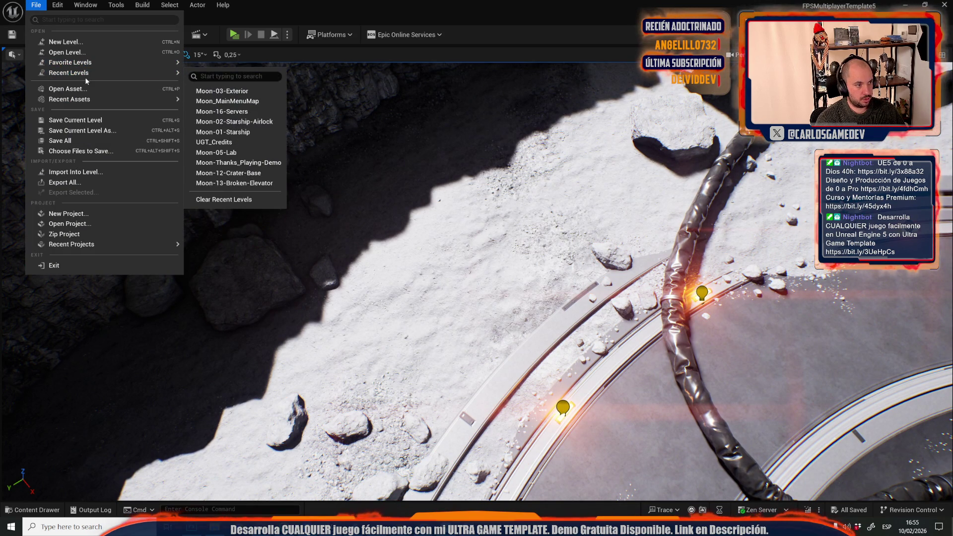
pyautogui.click(244, 101)
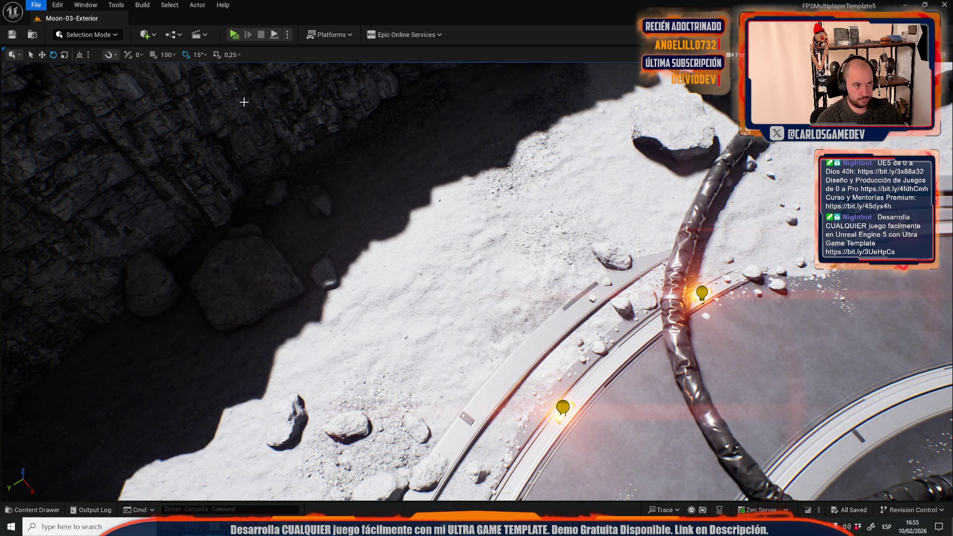
pyautogui.click(58, 5)
pyautogui.press('Escape')
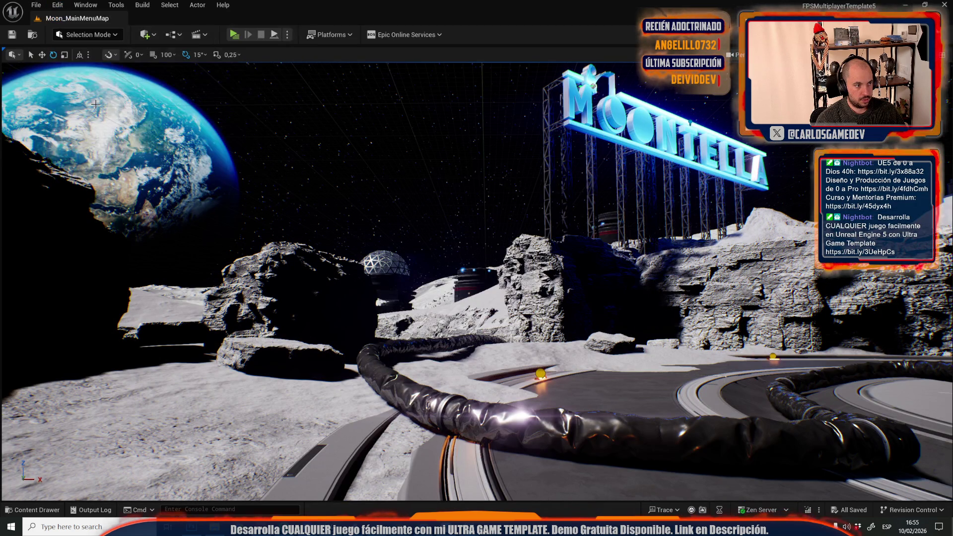
pyautogui.moveTo(347, 297); pyautogui.dragTo(228, 297)
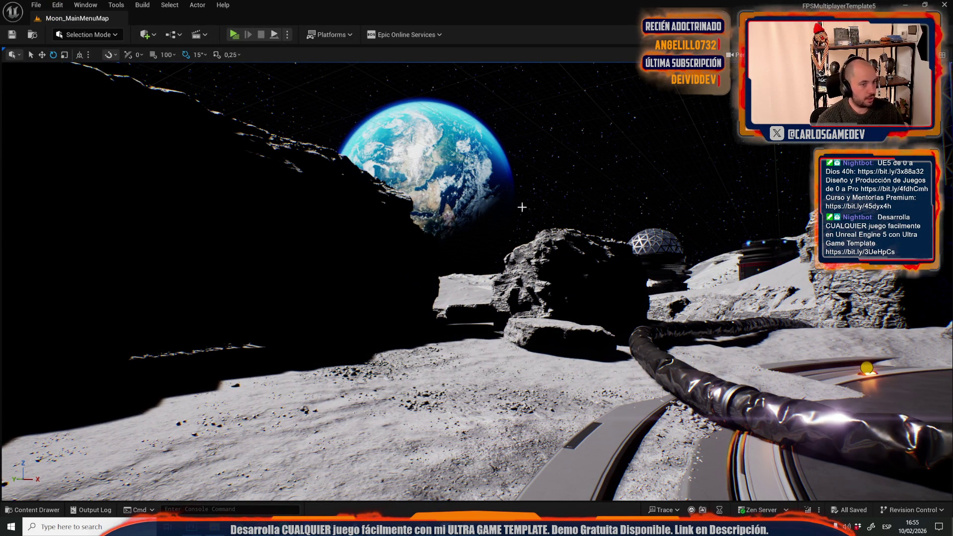
# Return to Moon-03-Exterior through File > Recent Levels
pyautogui.click(36, 5)
pyautogui.moveTo(113, 74)
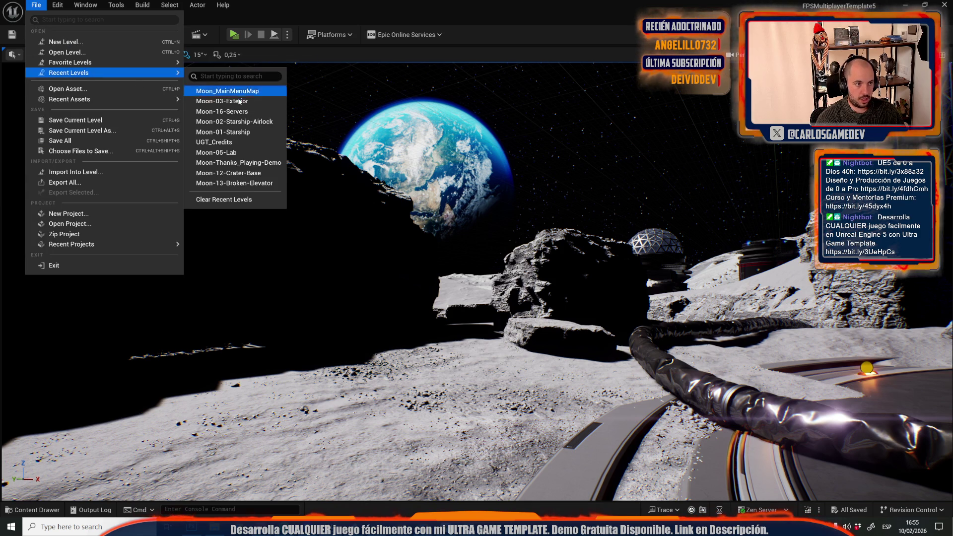
pyautogui.click(239, 102)
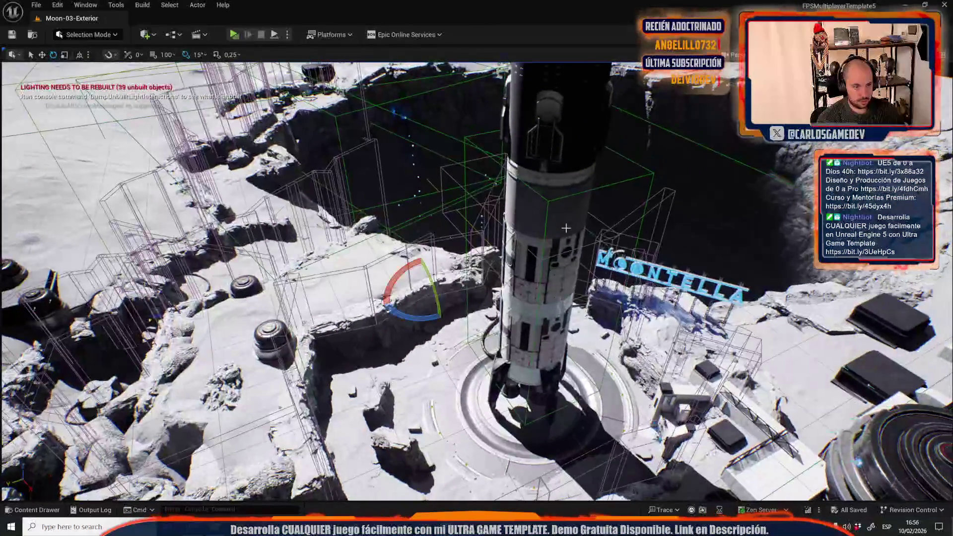
# Load Moon_MainMenuMap from the recent levels list so the copied rocket can go in
pyautogui.click(36, 5)
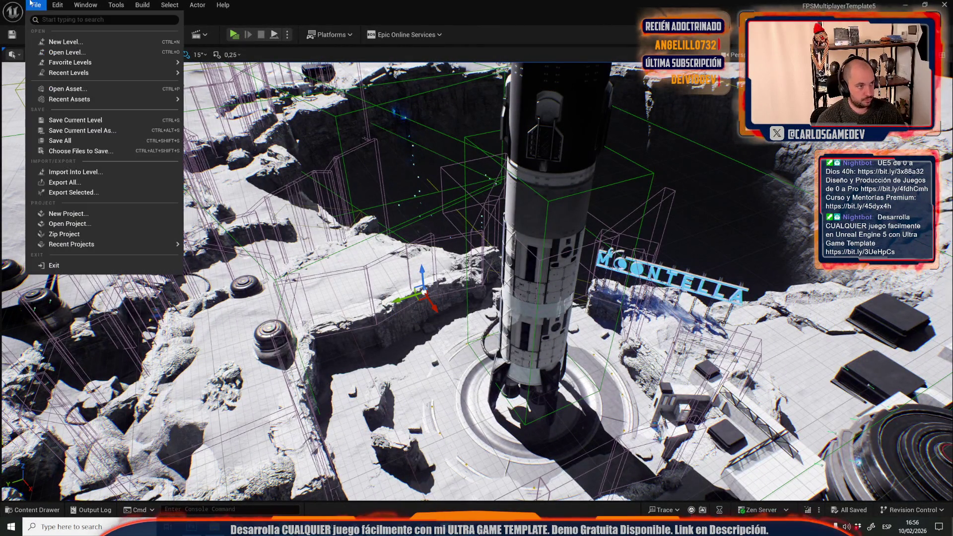
pyautogui.moveTo(54, 70)
pyautogui.click(235, 101)
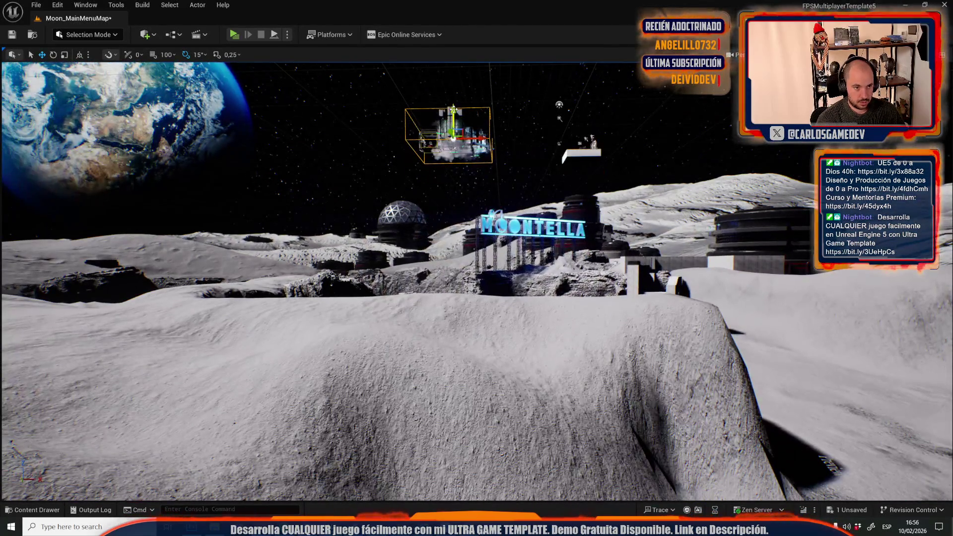
# Lower the pasted rocket to ground level, inspect it up close, and save Moon_MainMenuMap
pyautogui.moveTo(453, 109); pyautogui.dragTo(454, 254)
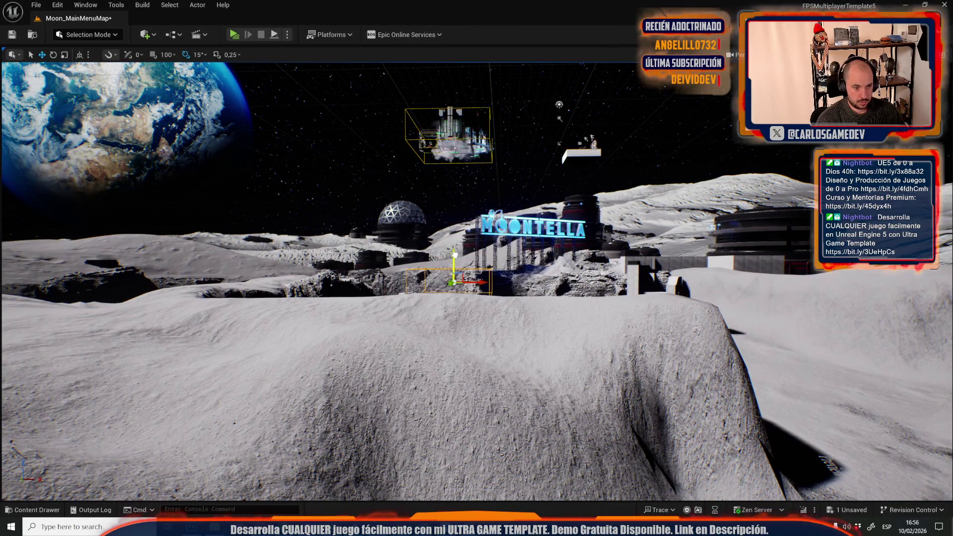
pyautogui.press('r')
pyautogui.press('f')
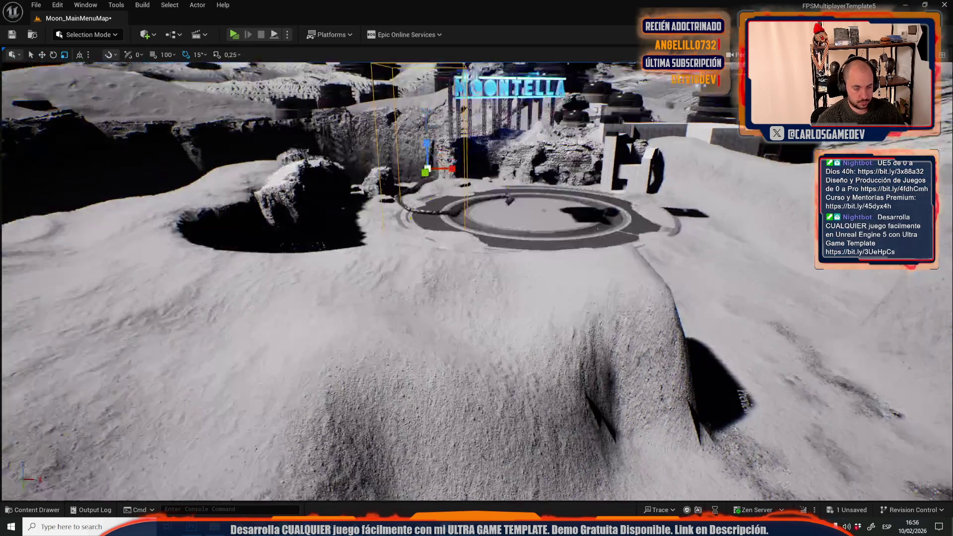
pyautogui.scroll(-3, 548, 142)
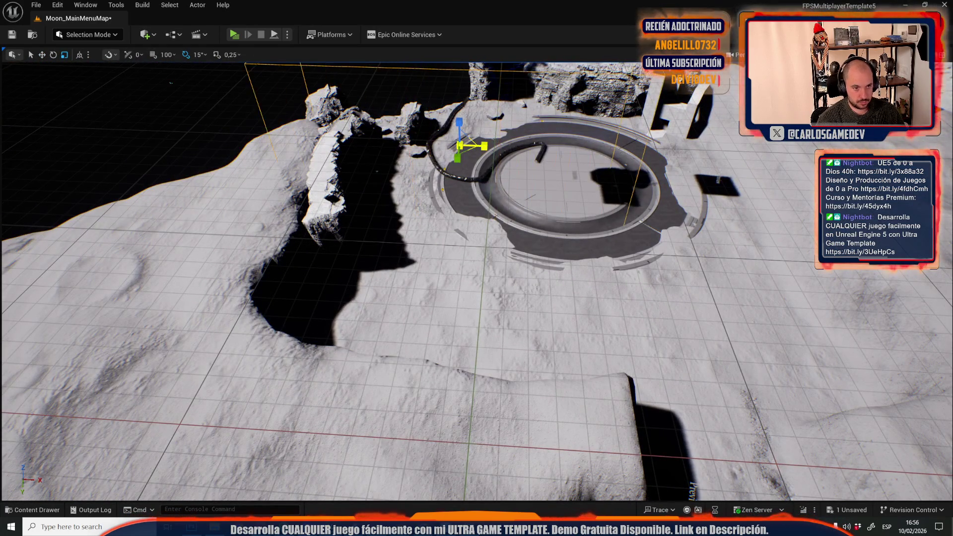
pyautogui.scroll(-5, 548, 142)
pyautogui.moveTo(548, 142)
pyautogui.mouseDown()
pyautogui.moveTo(432, 355)
pyautogui.moveTo(477, 367)
pyautogui.moveTo(518, 316)
pyautogui.moveTo(580, 279)
pyautogui.moveTo(375, 325)
pyautogui.mouseUp()
pyautogui.hotkey('ctrl', 's')
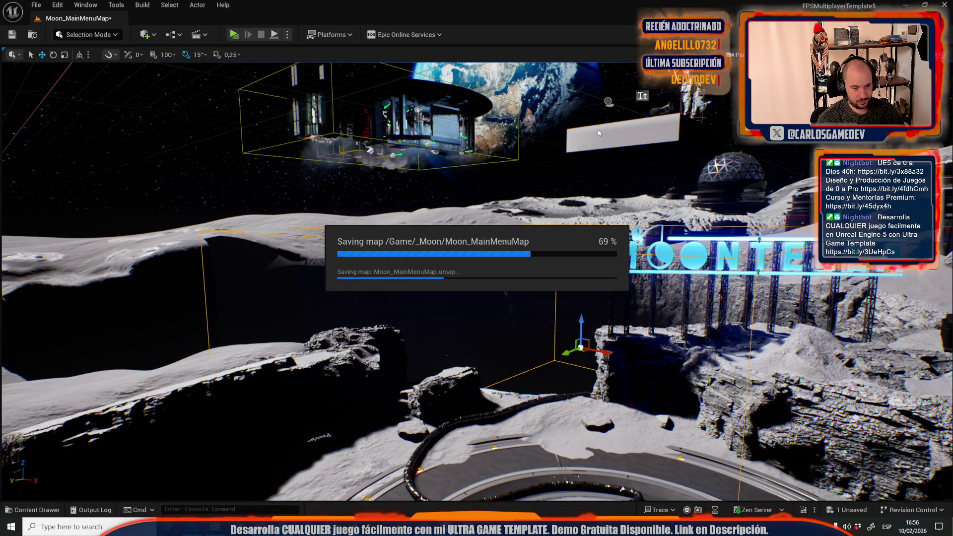
pyautogui.moveTo(598, 133); pyautogui.dragTo(599, 223)
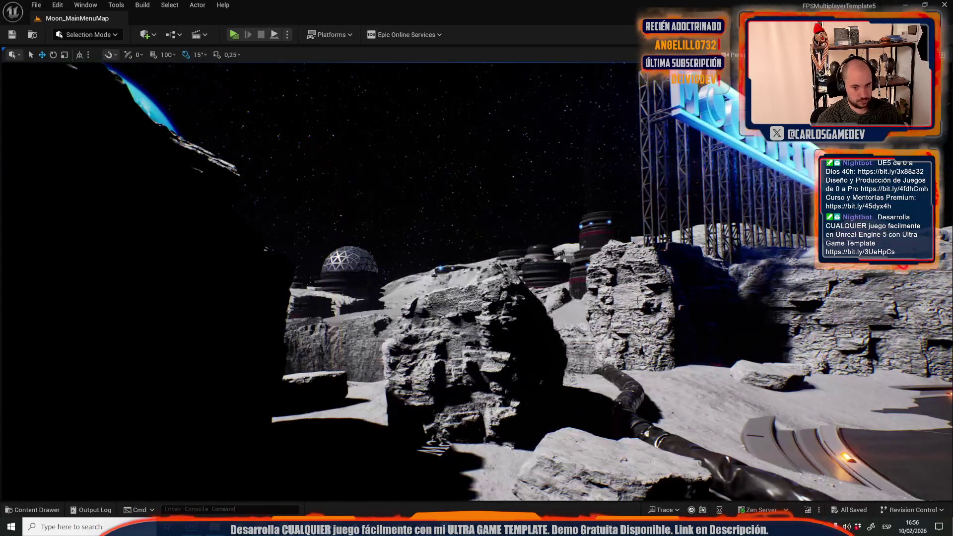
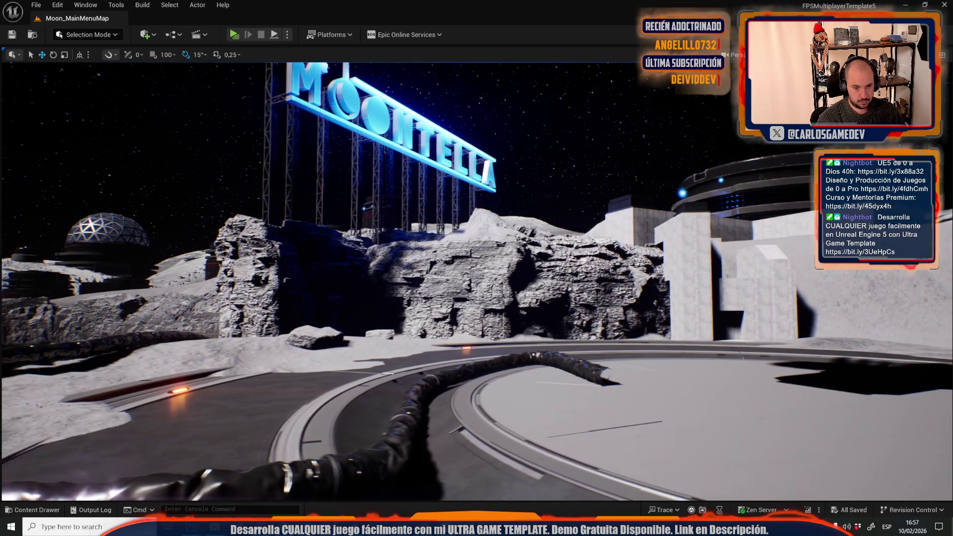
# Undo the last element move in Moon_MainMenuMap
pyautogui.click(57, 5)
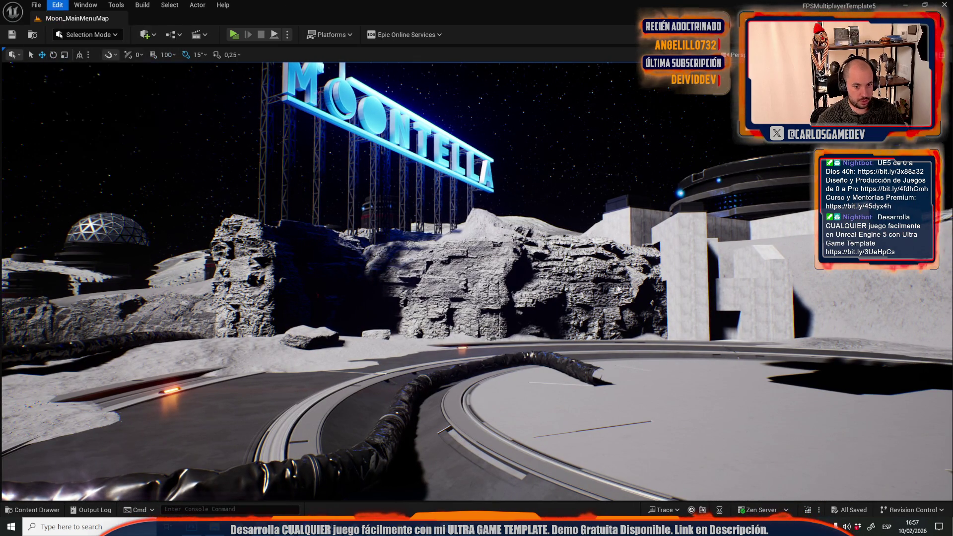
pyautogui.click(79, 42)
pyautogui.click(57, 4)
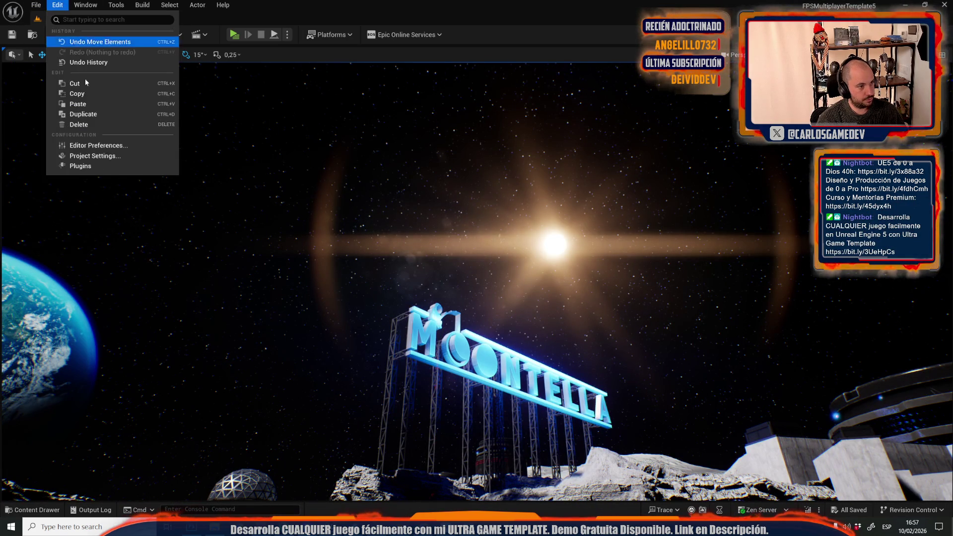
# Open the Moon-03-Exterior level from Recent Levels
pyautogui.moveTo(35, 5)
pyautogui.moveTo(99, 73)
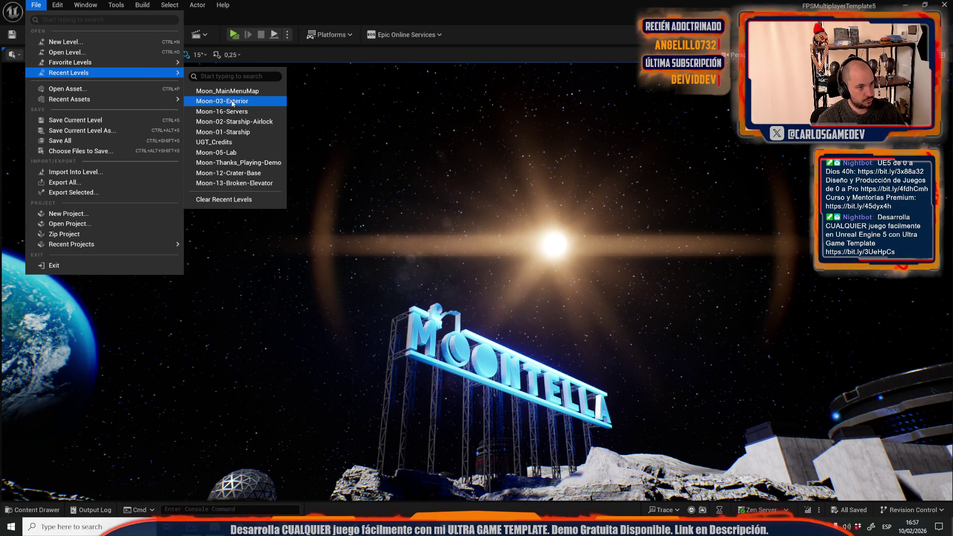
pyautogui.click(231, 102)
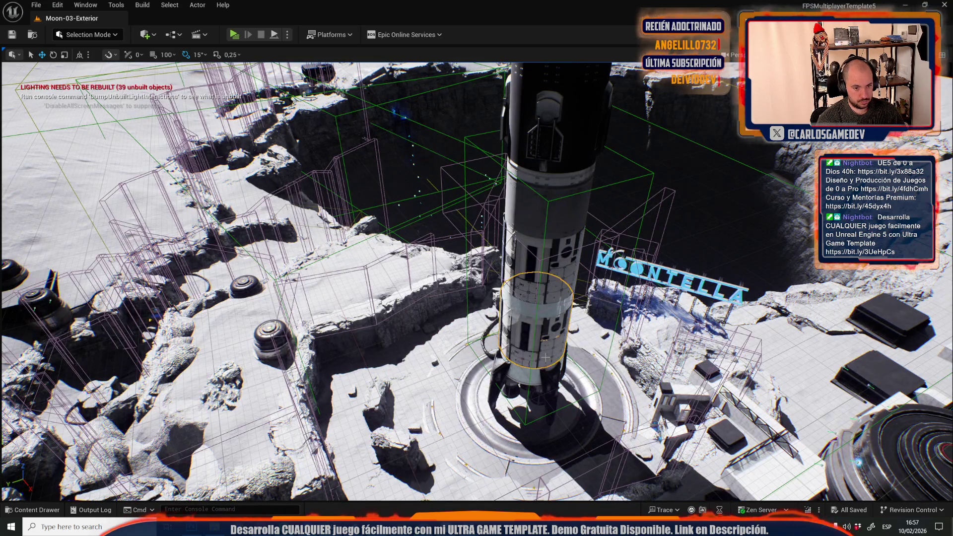
# Select all actors sharing the door frame's material and frame them in view
pyautogui.moveTo(555, 296); pyautogui.dragTo(621, 347)
pyautogui.press('w')
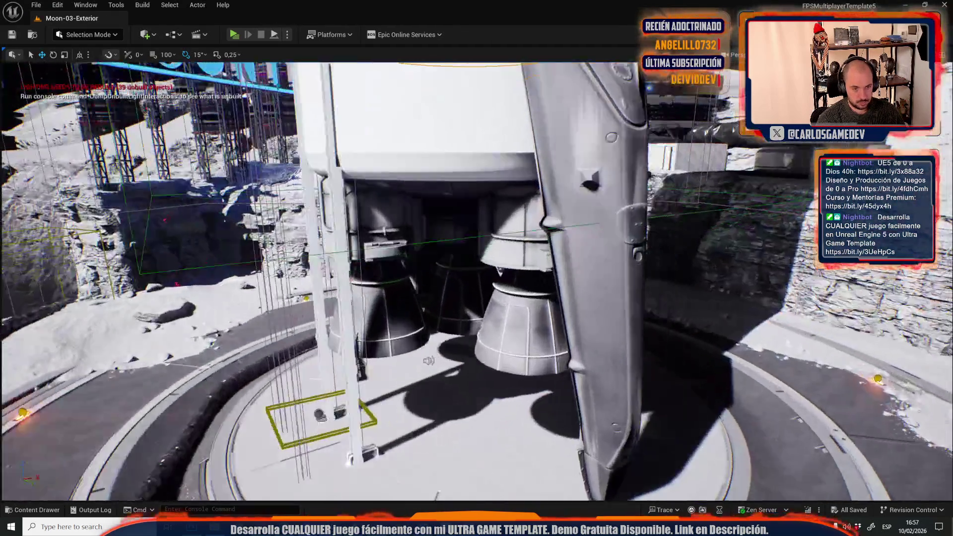
pyautogui.moveTo(560, 395); pyautogui.dragTo(561, 394)
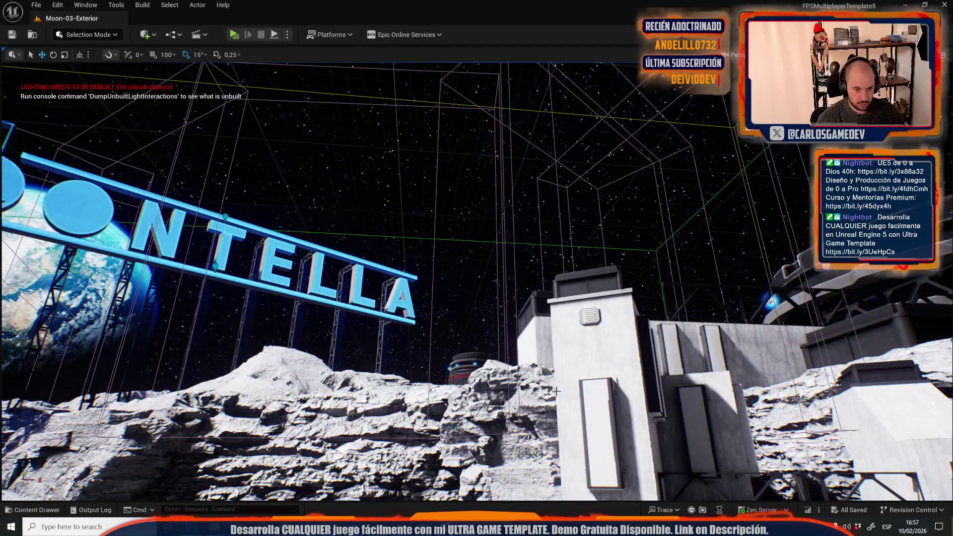
pyautogui.click(169, 5)
pyautogui.moveTo(218, 153)
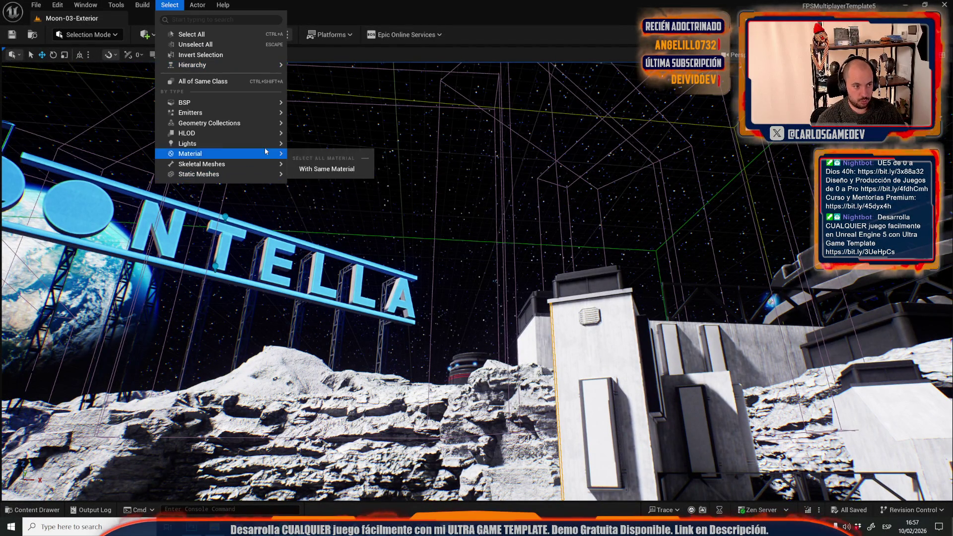
pyautogui.click(328, 169)
pyautogui.press('f')
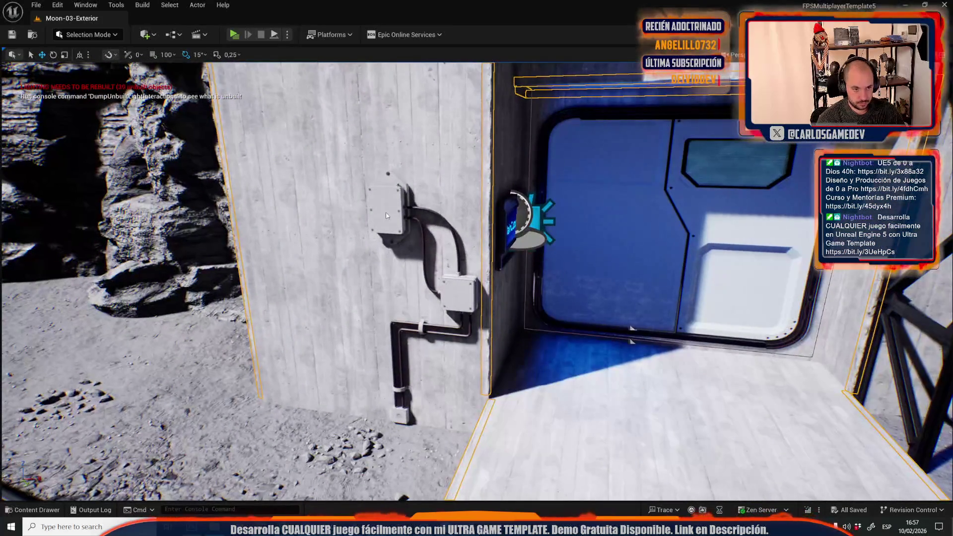
# Add the wall panels, truss beam and truss columns to the selection and frame the structure
pyautogui.moveTo(600, 220); pyautogui.dragTo(622, 217)
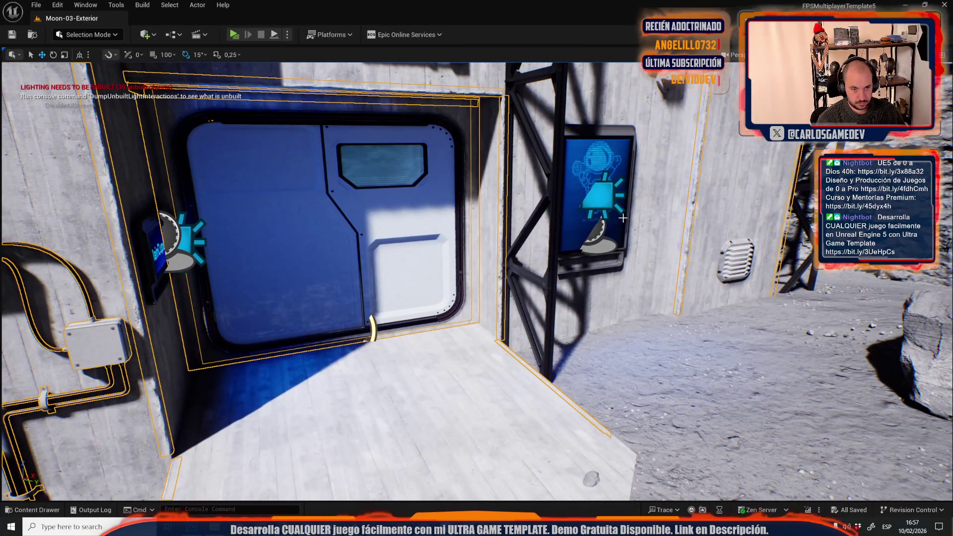
pyautogui.keyDown('ctrl'); pyautogui.click(616, 165); pyautogui.keyUp('ctrl')
pyautogui.moveTo(736, 247)
pyautogui.mouseDown()
pyautogui.moveTo(663, 311)
pyautogui.moveTo(596, 296)
pyautogui.mouseUp()
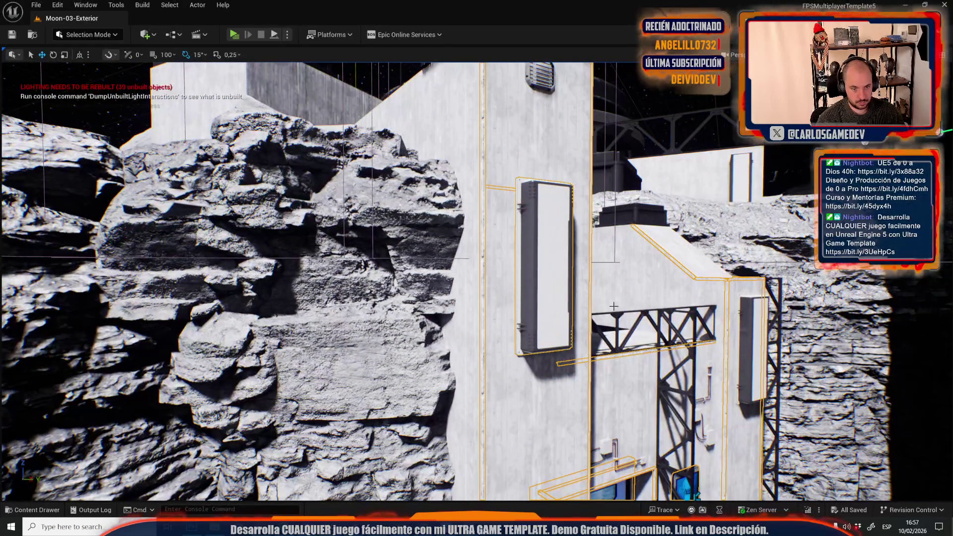
pyautogui.keyDown('ctrl'); pyautogui.click(695, 322); pyautogui.keyUp('ctrl')
pyautogui.keyDown('ctrl'); pyautogui.click(710, 313); pyautogui.keyUp('ctrl')
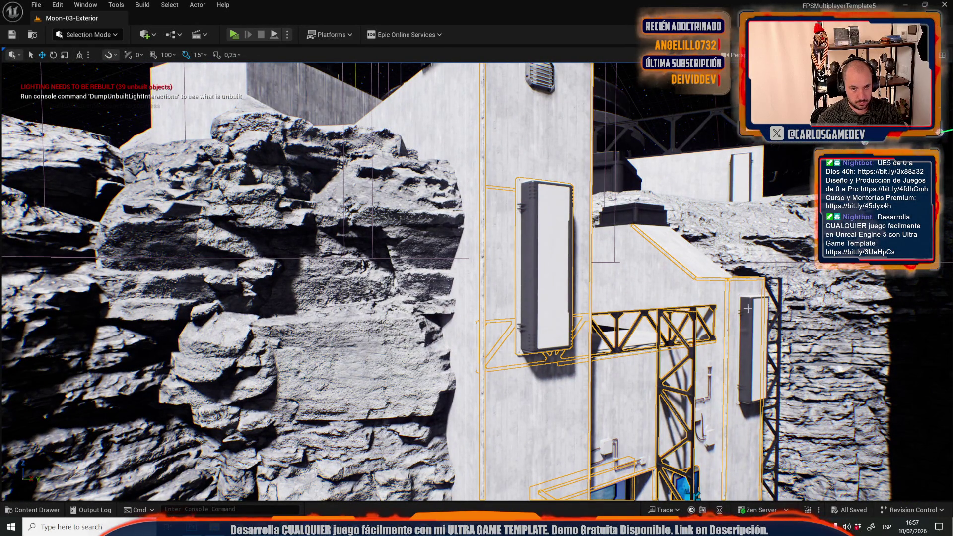
pyautogui.keyDown('ctrl'); pyautogui.click(780, 307); pyautogui.keyUp('ctrl')
pyautogui.keyDown('ctrl'); pyautogui.click(757, 310); pyautogui.keyUp('ctrl')
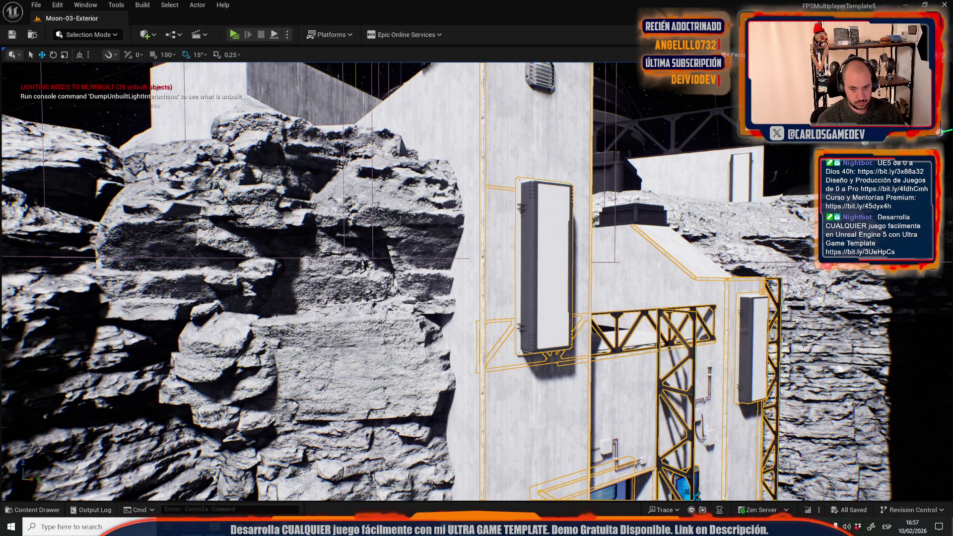
pyautogui.press('f')
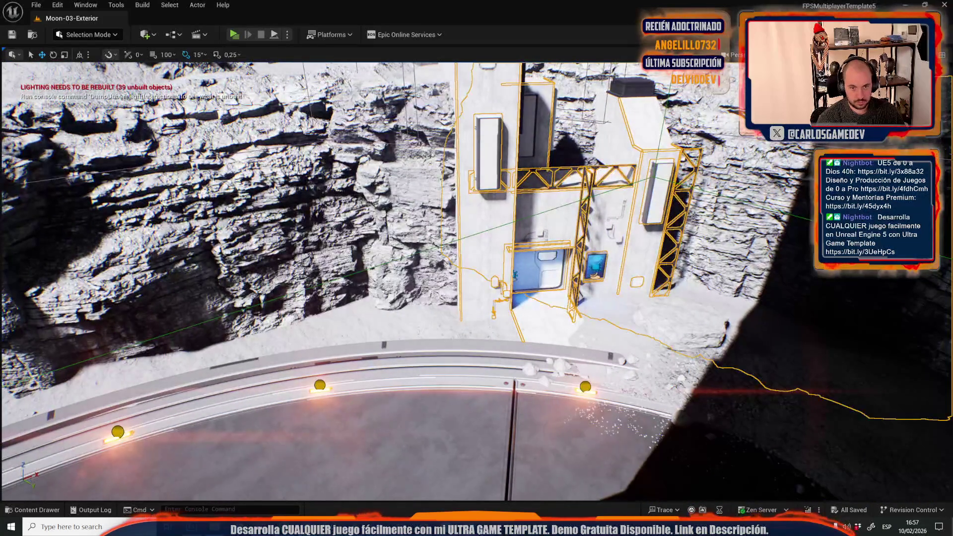
pyautogui.moveTo(433, 237)
pyautogui.mouseDown()
pyautogui.moveTo(510, 342)
pyautogui.moveTo(683, 427)
pyautogui.moveTo(386, 244)
pyautogui.moveTo(522, 245)
pyautogui.mouseUp()
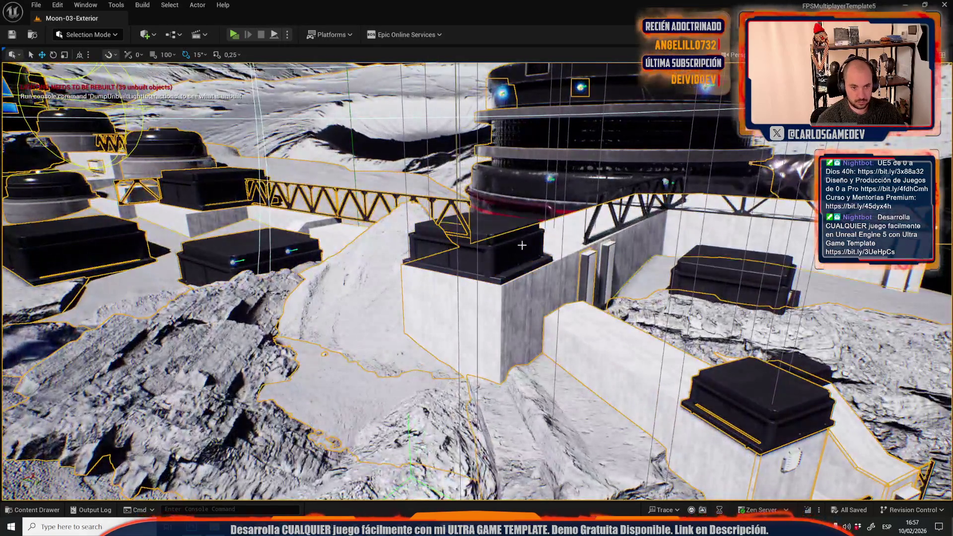
# Add a truss segment to the selection, then pick and undo a rocket leg
pyautogui.keyDown('ctrl'); pyautogui.click(613, 209); pyautogui.keyUp('ctrl')
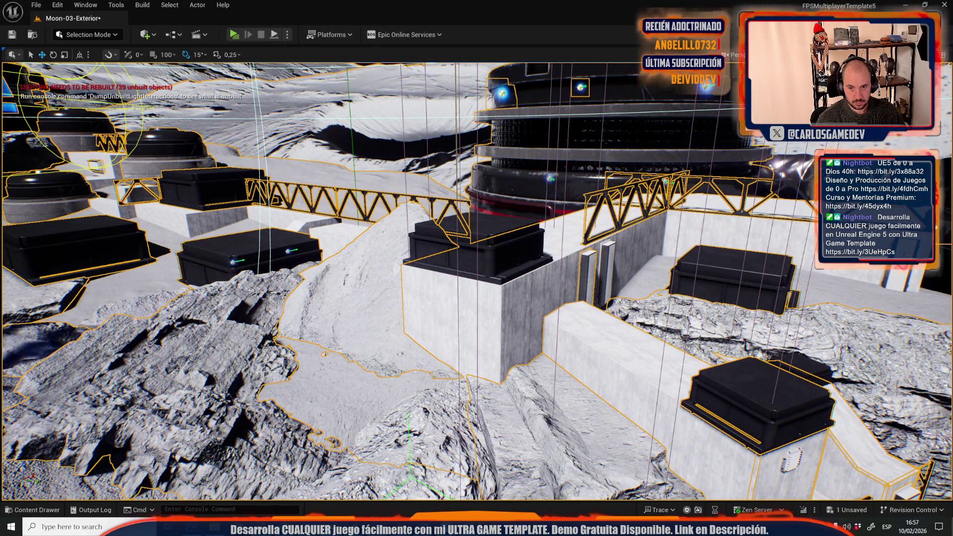
pyautogui.moveTo(387, 164); pyautogui.dragTo(387, 130)
pyautogui.moveTo(479, 177); pyautogui.dragTo(547, 209)
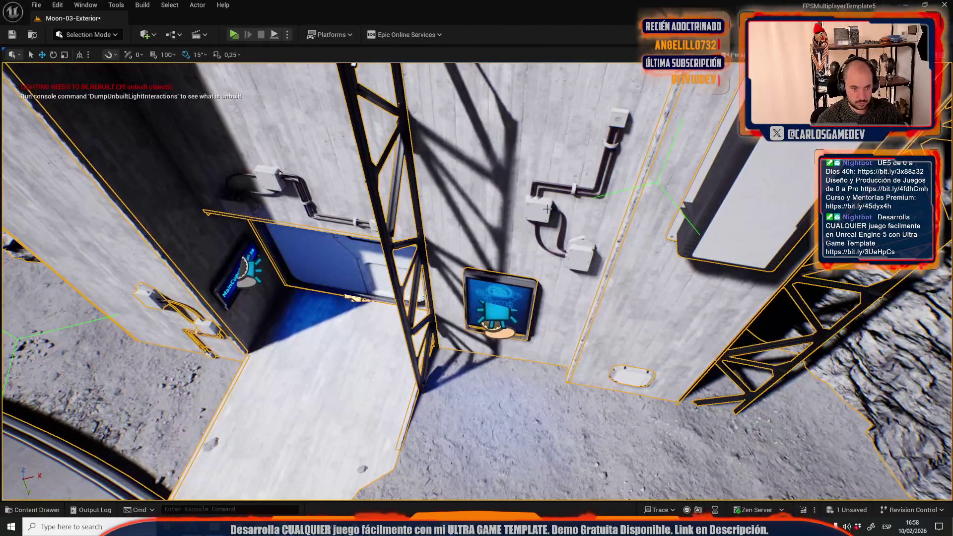
pyautogui.moveTo(371, 244)
pyautogui.mouseDown()
pyautogui.moveTo(395, 223)
pyautogui.moveTo(396, 319)
pyautogui.mouseUp()
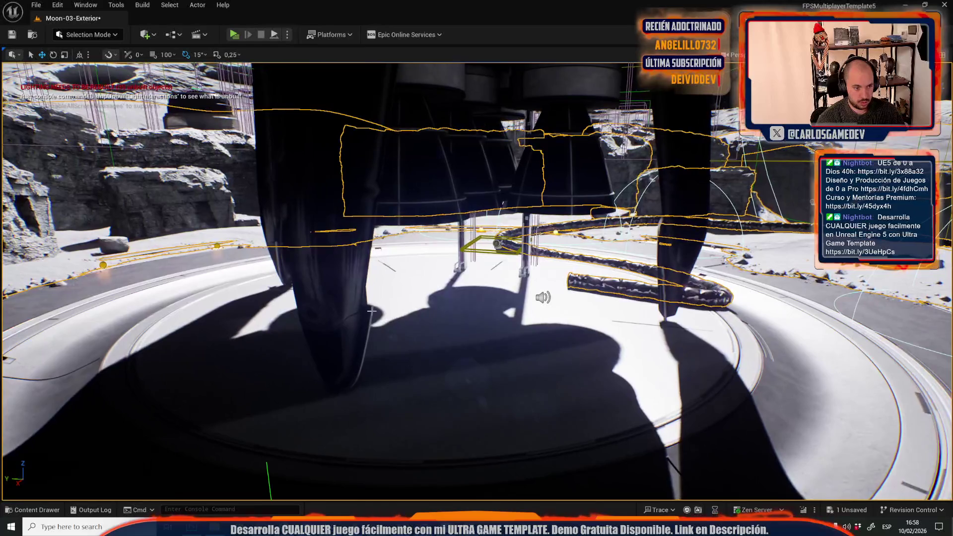
pyautogui.click(348, 299)
pyautogui.moveTo(645, 270)
pyautogui.mouseDown()
pyautogui.moveTo(552, 241)
pyautogui.moveTo(519, 254)
pyautogui.moveTo(367, 243)
pyautogui.mouseUp()
pyautogui.hotkey('ctrl', 'z')
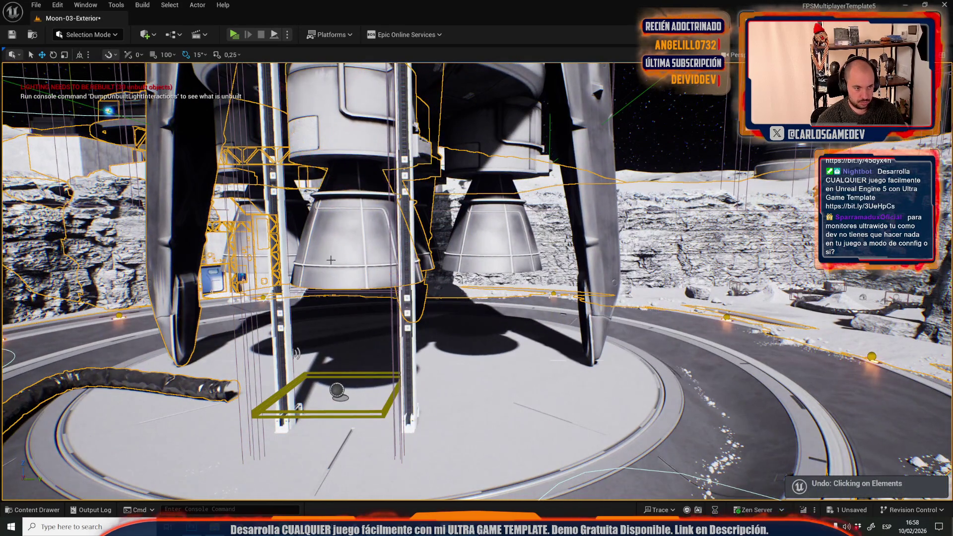
# Add the rocket's right engine, lower ring and solar-panel sections to the selection
pyautogui.click(489, 236)
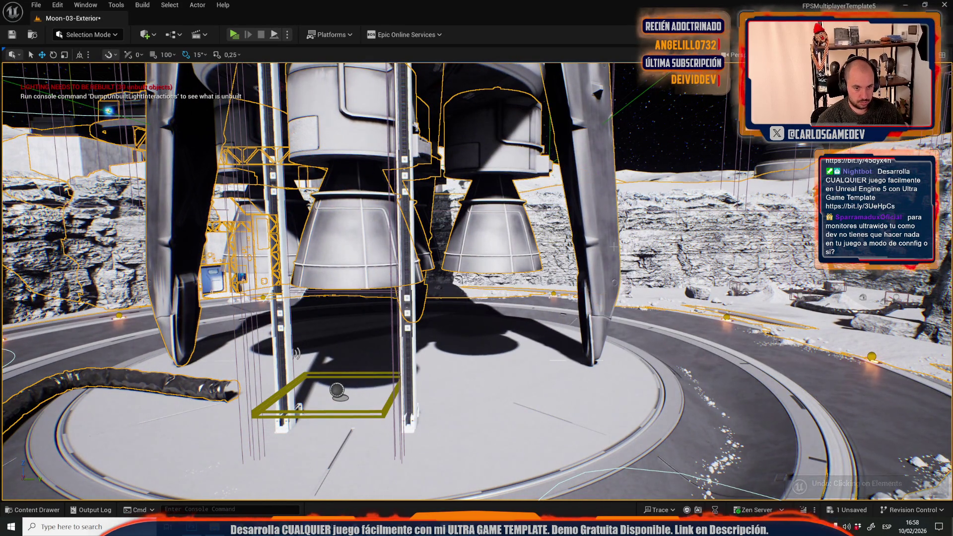
pyautogui.moveTo(596, 311); pyautogui.dragTo(478, 344)
pyautogui.click(422, 430)
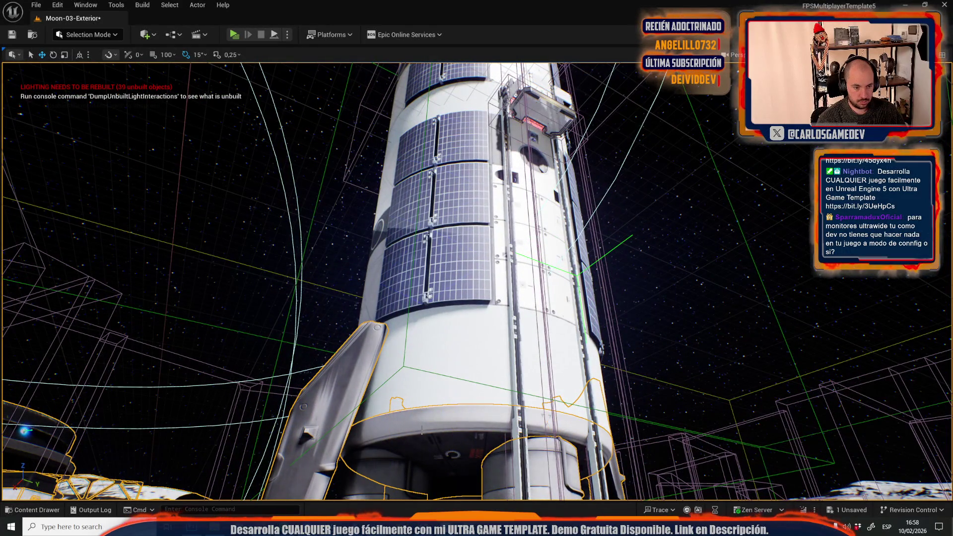
pyautogui.click(444, 259)
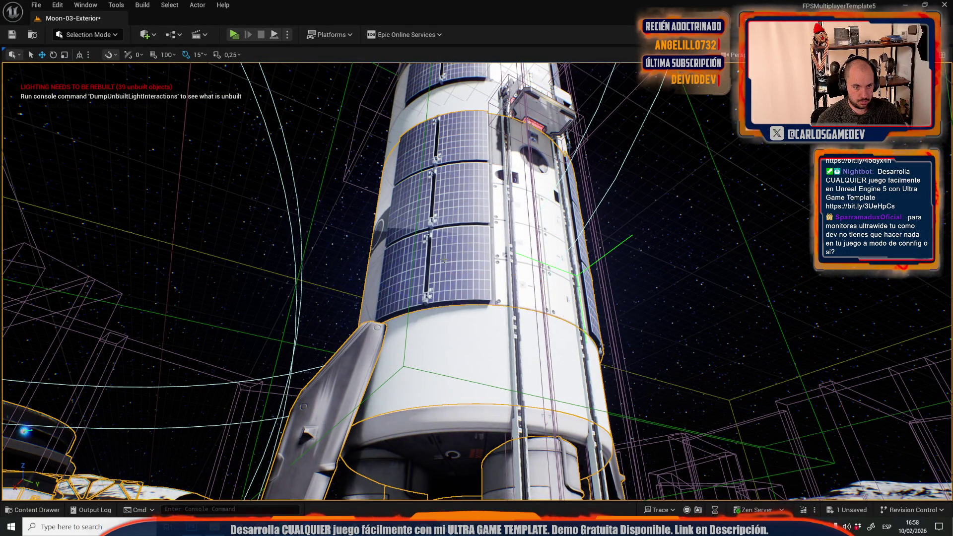
pyautogui.moveTo(463, 269); pyautogui.dragTo(503, 310)
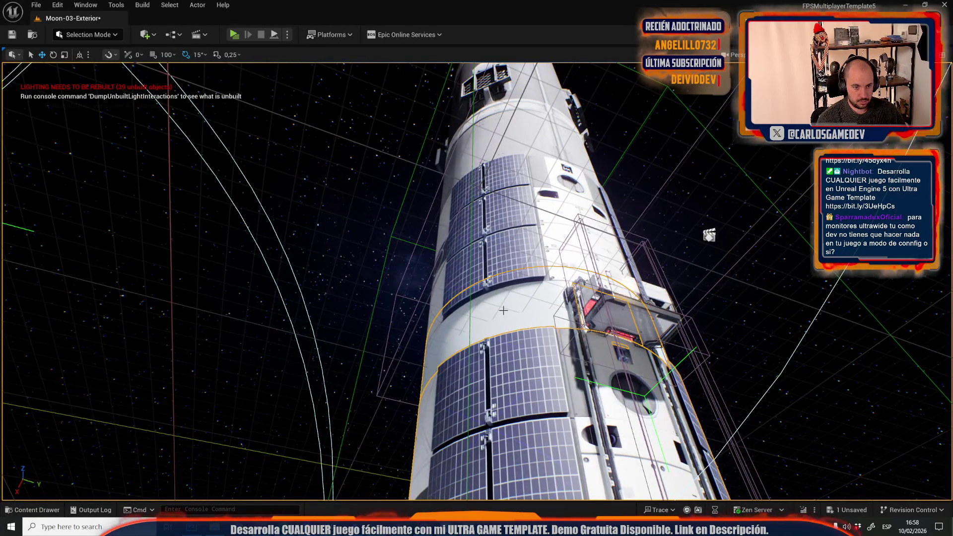
pyautogui.click(508, 253)
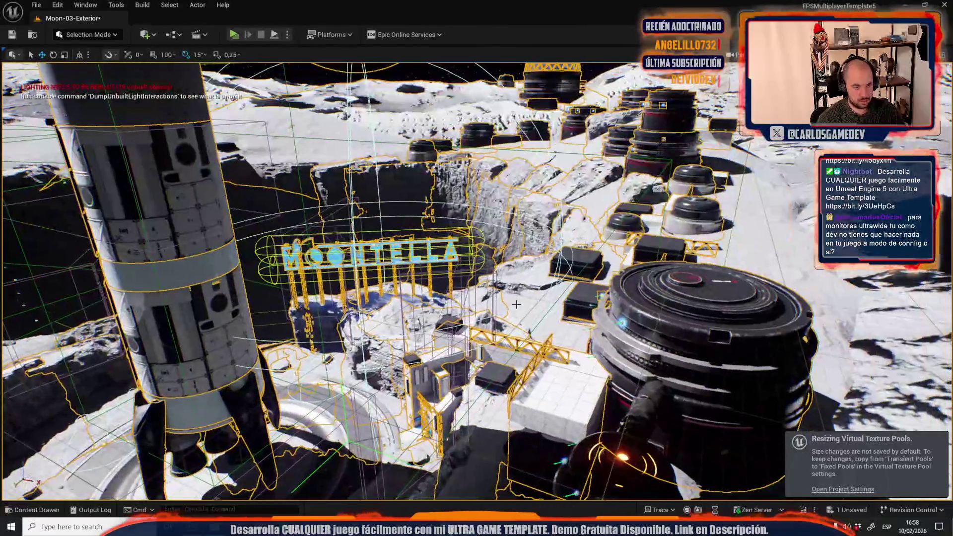
pyautogui.hotkey('ctrl', 'z')
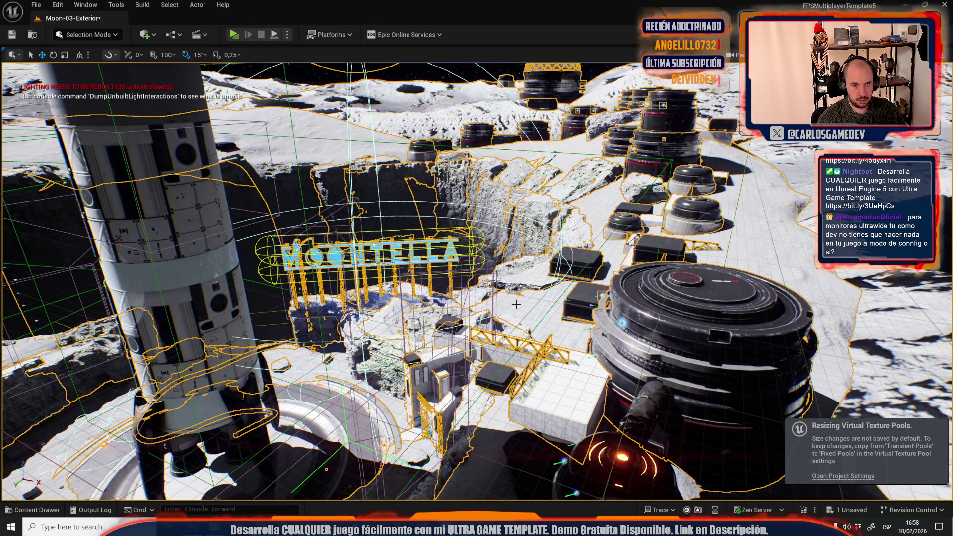
pyautogui.hotkey('ctrl', 'z')
pyautogui.hotkey('ctrl', 'z')
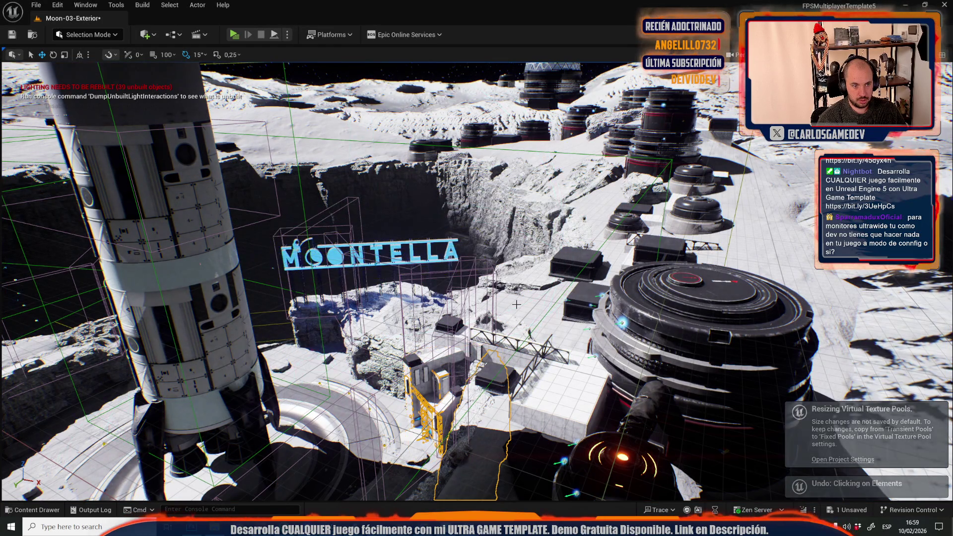
pyautogui.moveTo(516, 304); pyautogui.dragTo(501, 278)
pyautogui.moveTo(427, 307)
pyautogui.mouseDown()
pyautogui.moveTo(427, 293)
pyautogui.moveTo(427, 306)
pyautogui.mouseUp()
pyautogui.hotkey('ctrl', 'z')
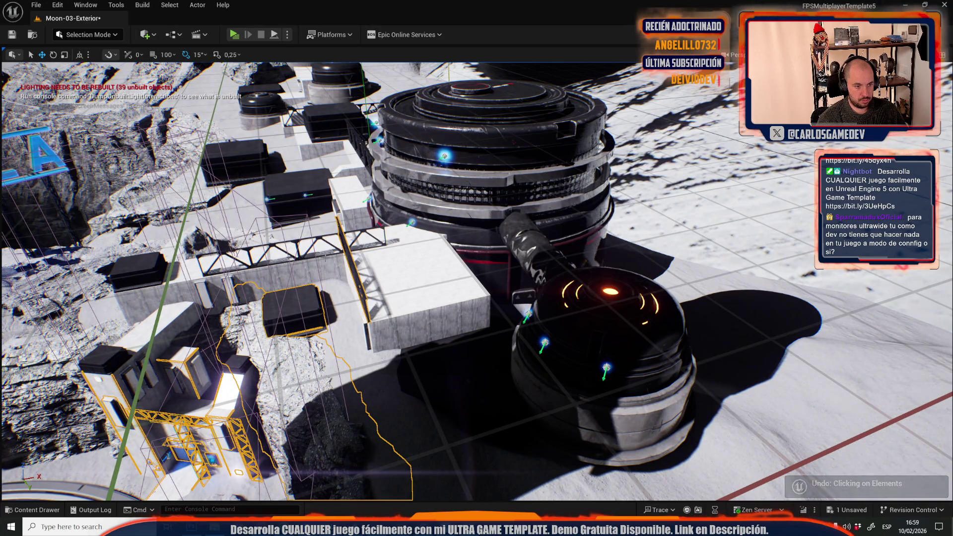
pyautogui.keyDown('ctrl'); pyautogui.click(295, 240); pyautogui.keyUp('ctrl')
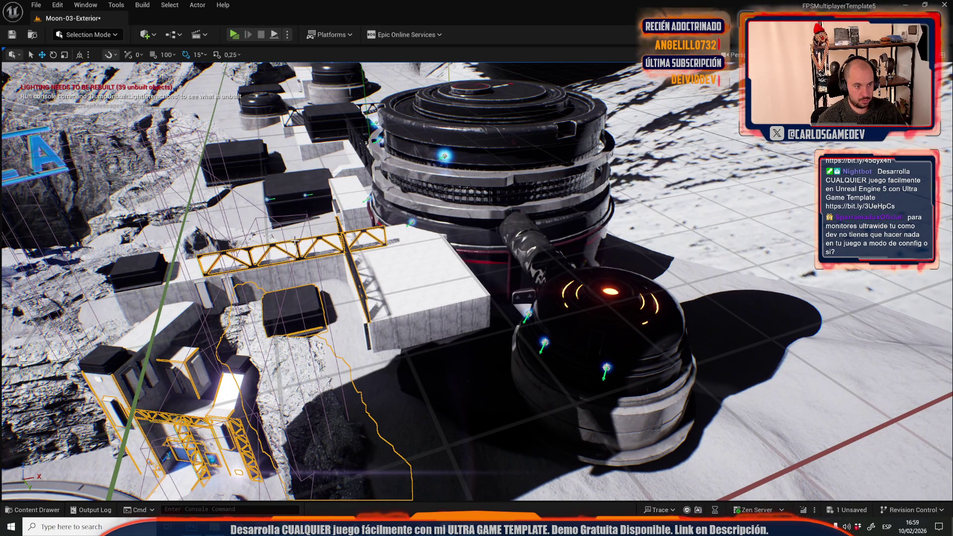
pyautogui.hotkey('ctrl', 'a')
pyautogui.keyDown('ctrl'); pyautogui.click(128, 266); pyautogui.keyUp('ctrl')
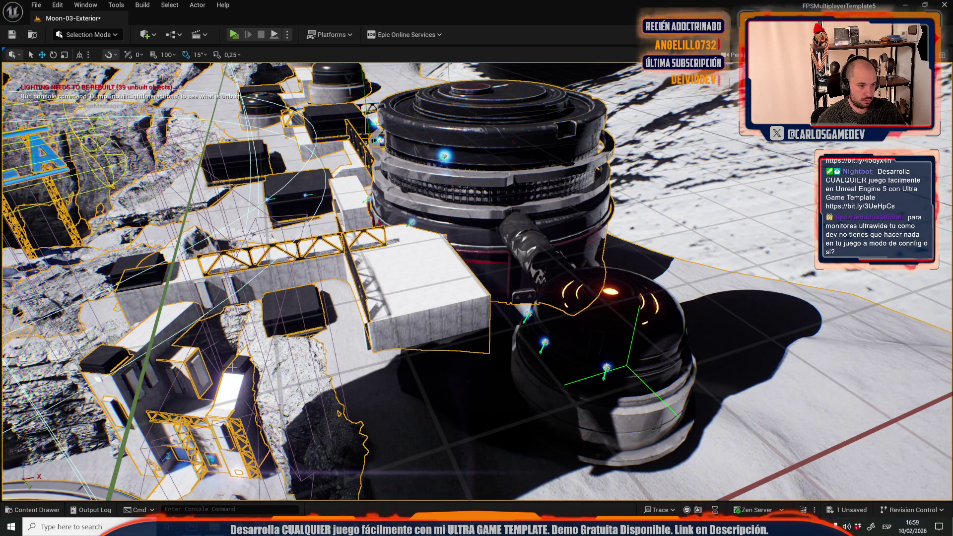
pyautogui.hotkey('ctrl', 'z')
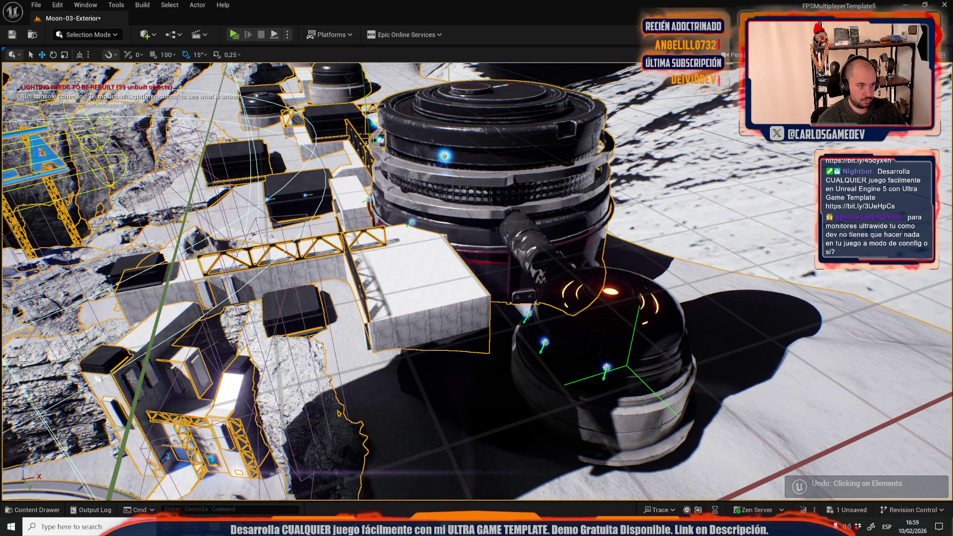
pyautogui.hotkey('ctrl', 'z')
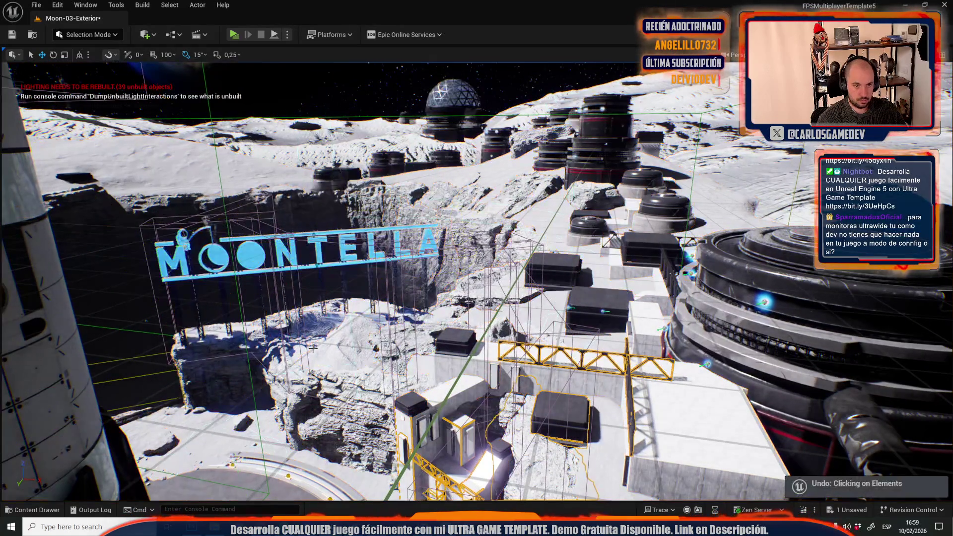
pyautogui.press('f')
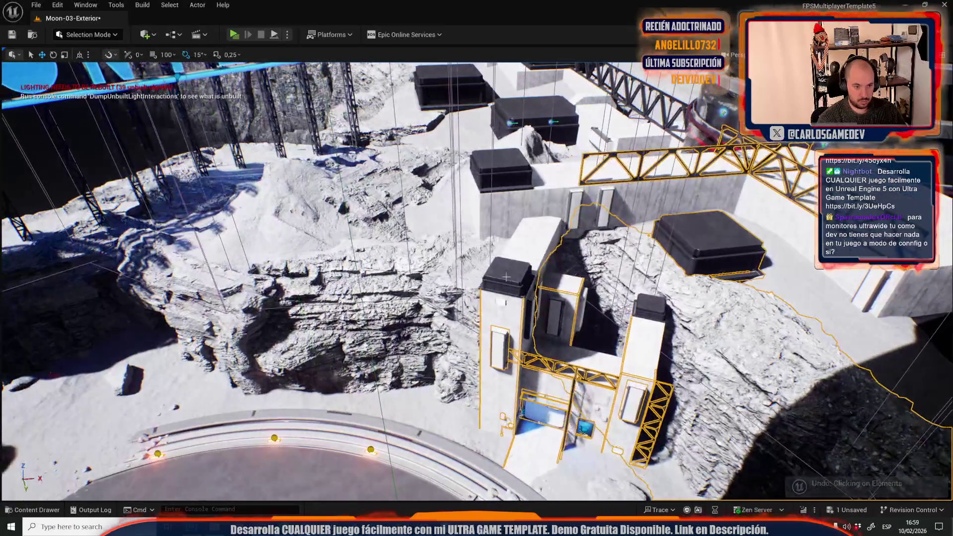
pyautogui.click(508, 272)
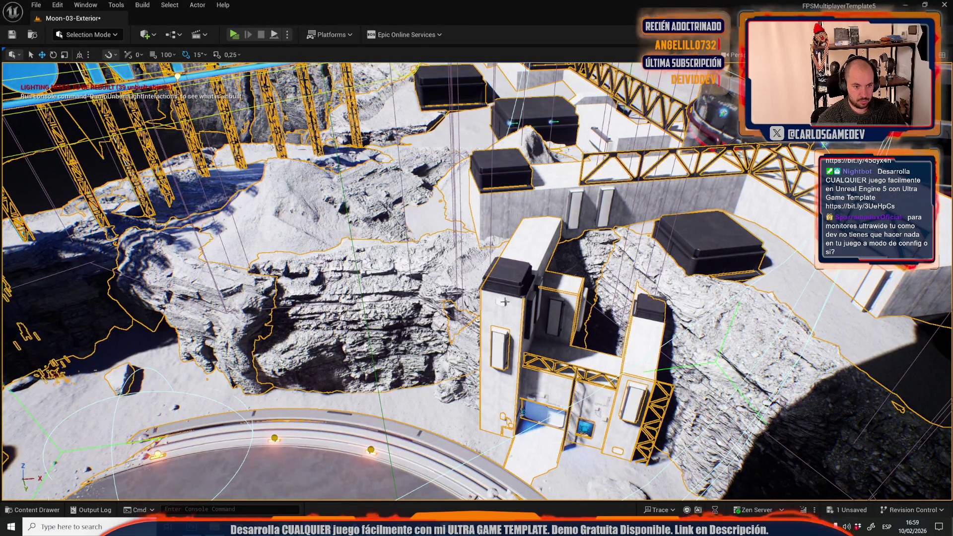
pyautogui.press('f')
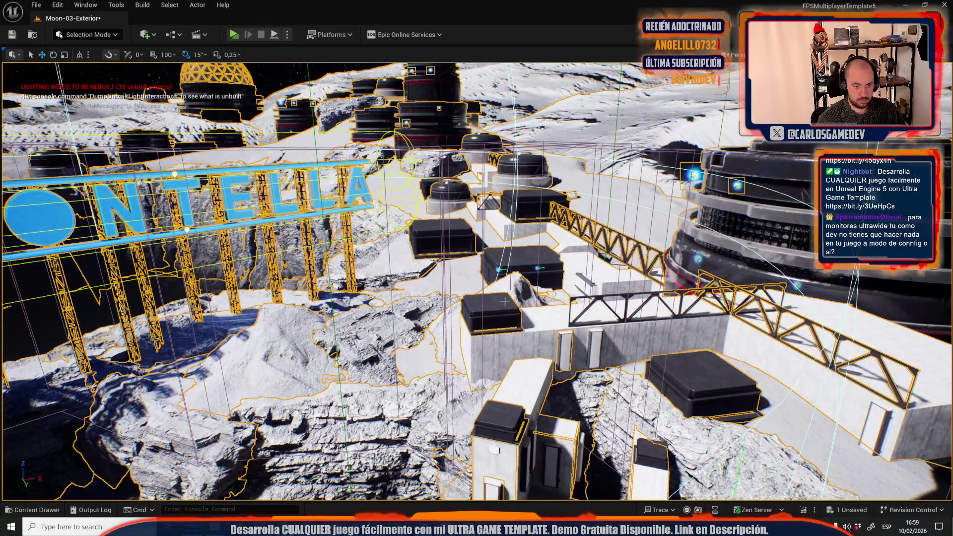
pyautogui.hotkey('ctrl', 'z')
pyautogui.hotkey('ctrl', 'y')
pyautogui.hotkey('ctrl', 'z')
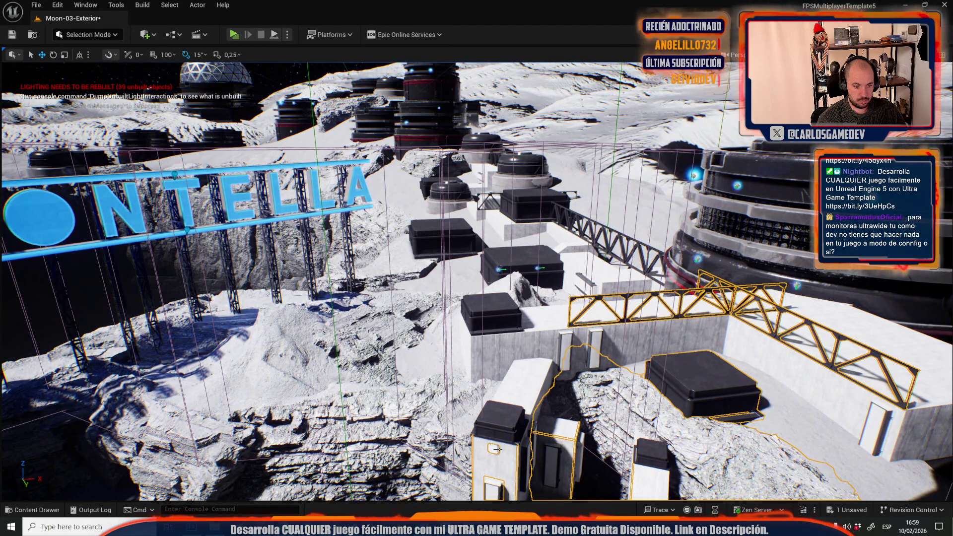
pyautogui.press('1')
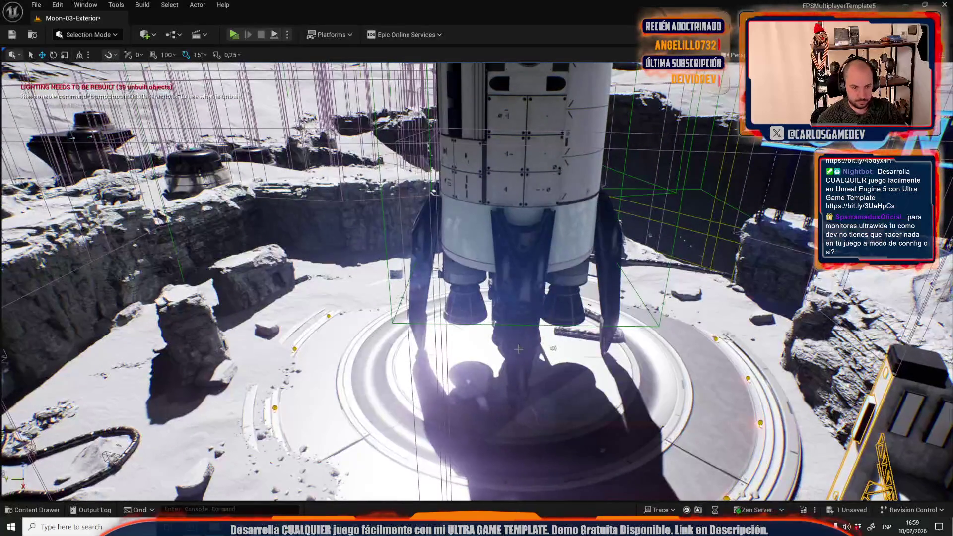
pyautogui.click(518, 349)
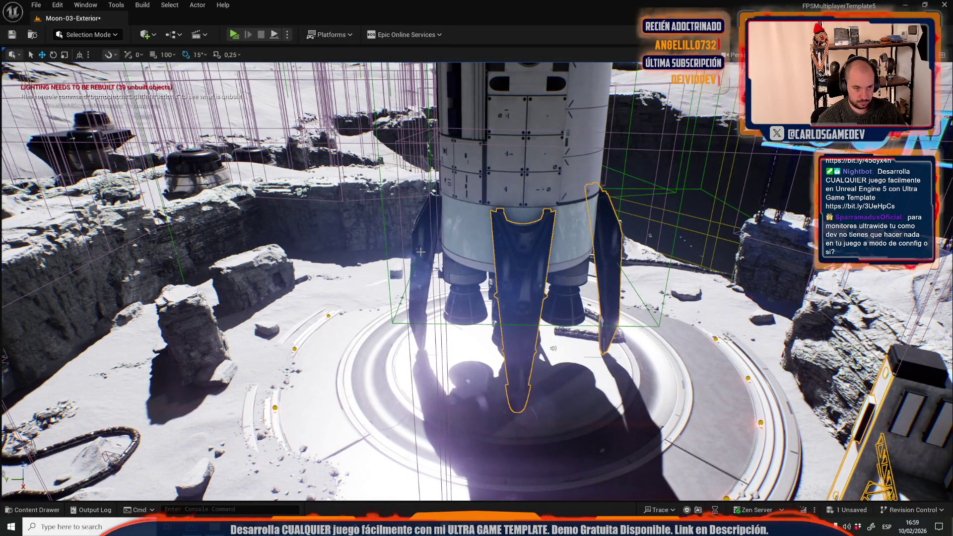
pyautogui.press('f')
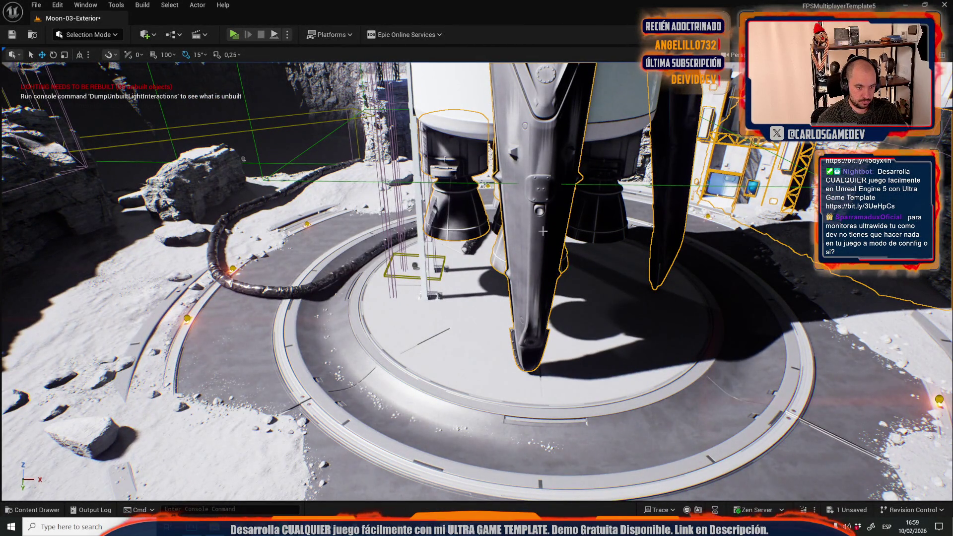
pyautogui.moveTo(501, 278)
pyautogui.mouseDown()
pyautogui.moveTo(501, 258)
pyautogui.moveTo(501, 278)
pyautogui.mouseUp()
pyautogui.press('f')
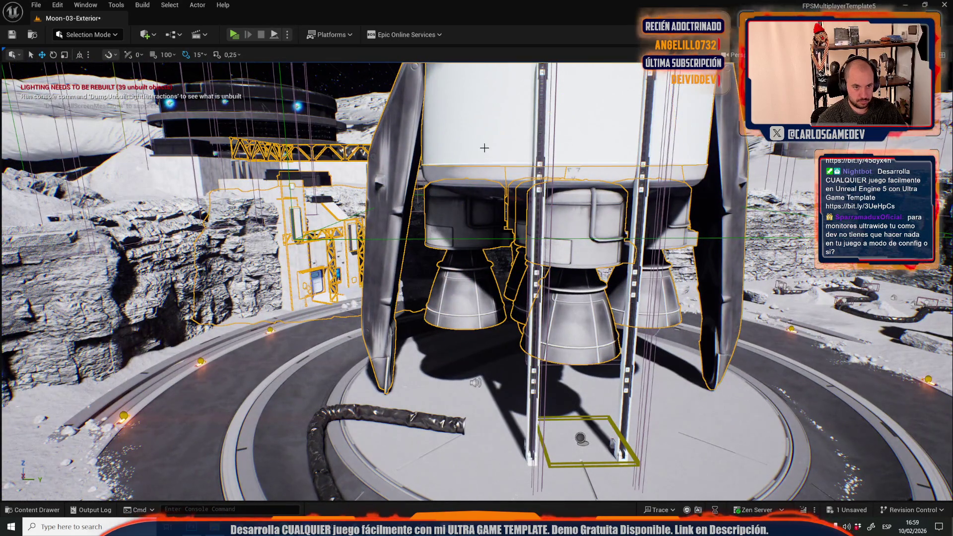
pyautogui.moveTo(466, 175)
pyautogui.mouseDown()
pyautogui.moveTo(478, 300)
pyautogui.moveTo(470, 268)
pyautogui.mouseUp()
pyautogui.keyDown('ctrl'); pyautogui.click(470, 148); pyautogui.keyUp('ctrl')
# Open Moon_MainMenuMap from Recent Levels, discarding changes to Moon-03-Exterior
pyautogui.press('f')
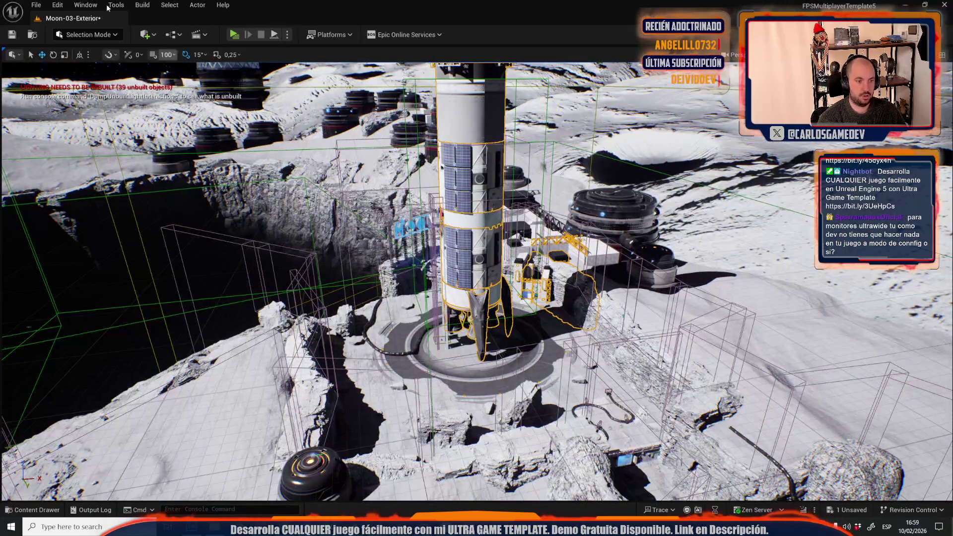
pyautogui.click(31, 6)
pyautogui.moveTo(99, 71)
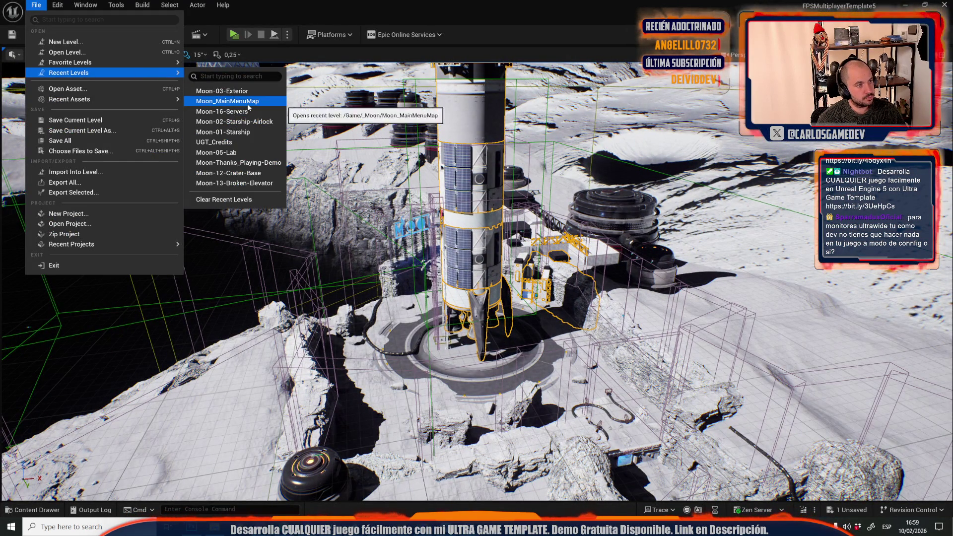
pyautogui.click(248, 105)
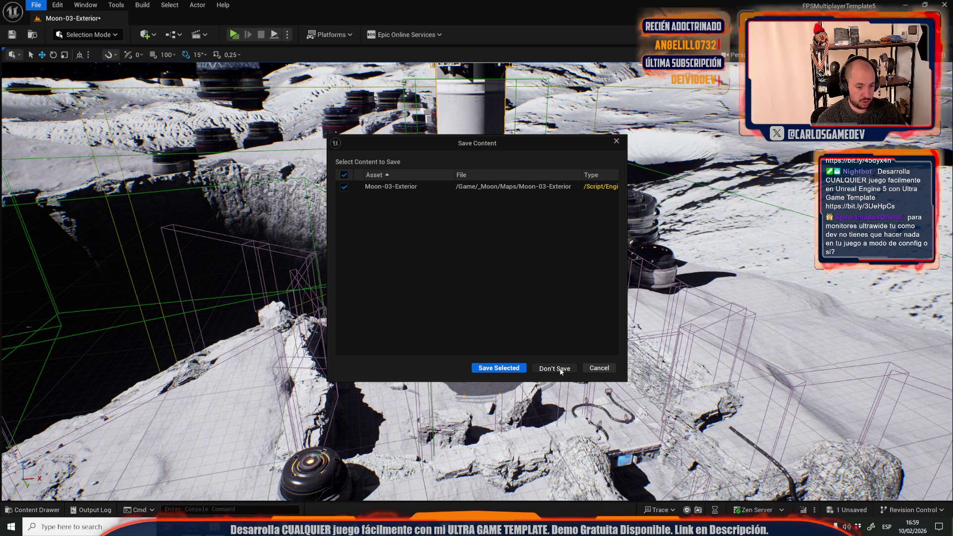
pyautogui.click(560, 370)
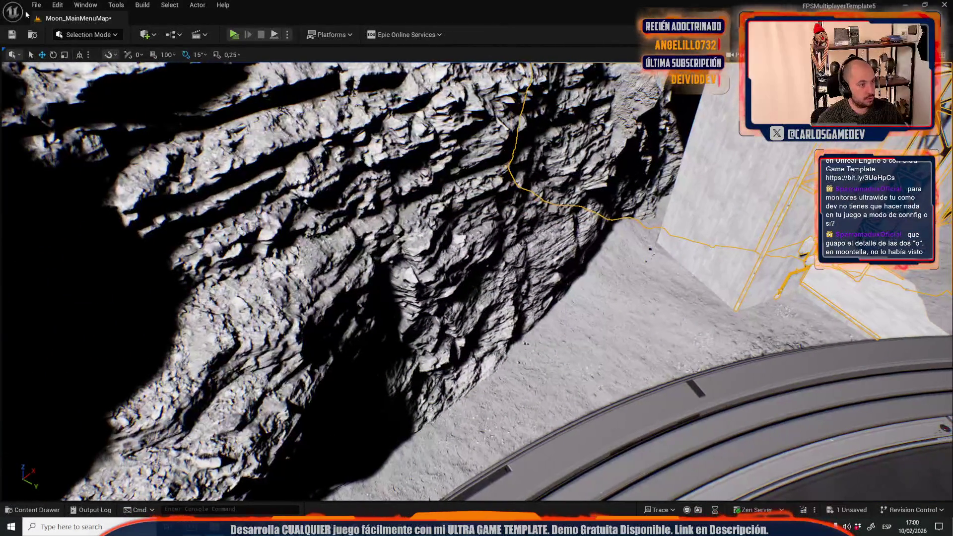
# Switch back to Moon-03-Exterior, saving Moon_MainMenuMap first
pyautogui.click(36, 5)
pyautogui.moveTo(149, 73)
pyautogui.click(228, 91)
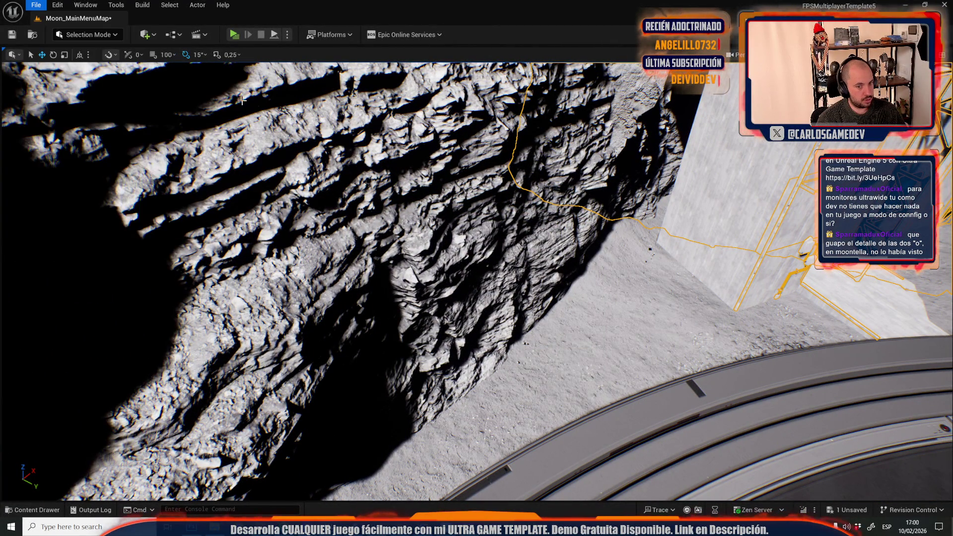
pyautogui.click(498, 369)
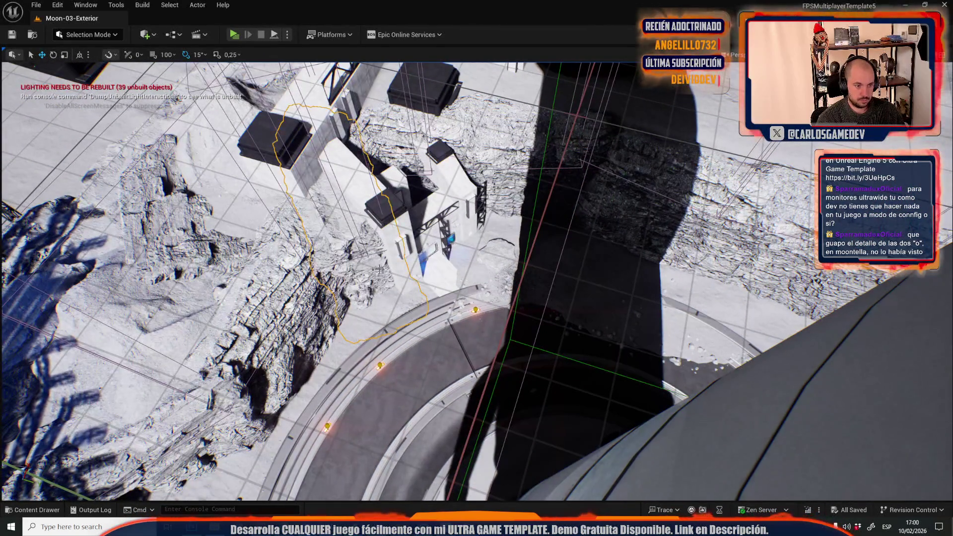
# Reopen Moon_MainMenuMap and select and frame the landscape
pyautogui.click(36, 5)
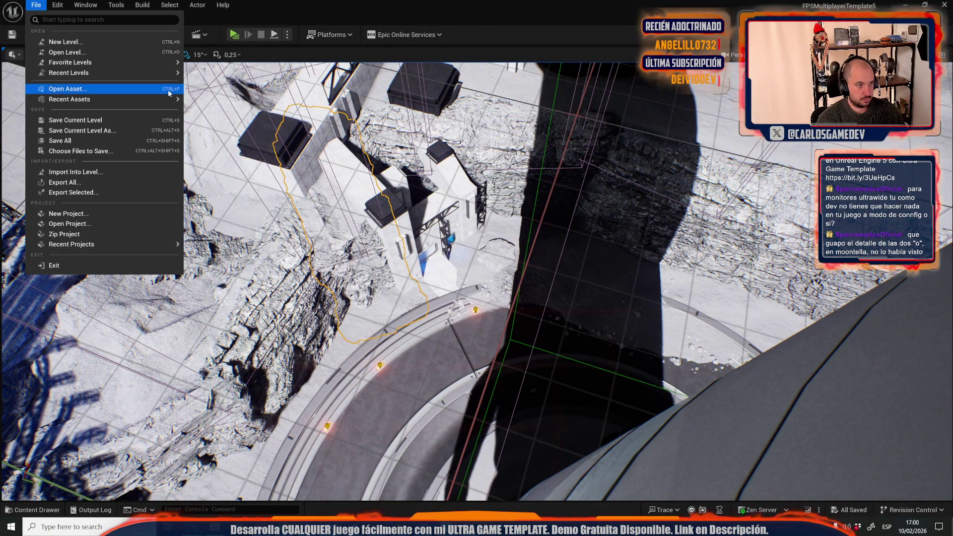
pyautogui.moveTo(156, 69)
pyautogui.click(248, 100)
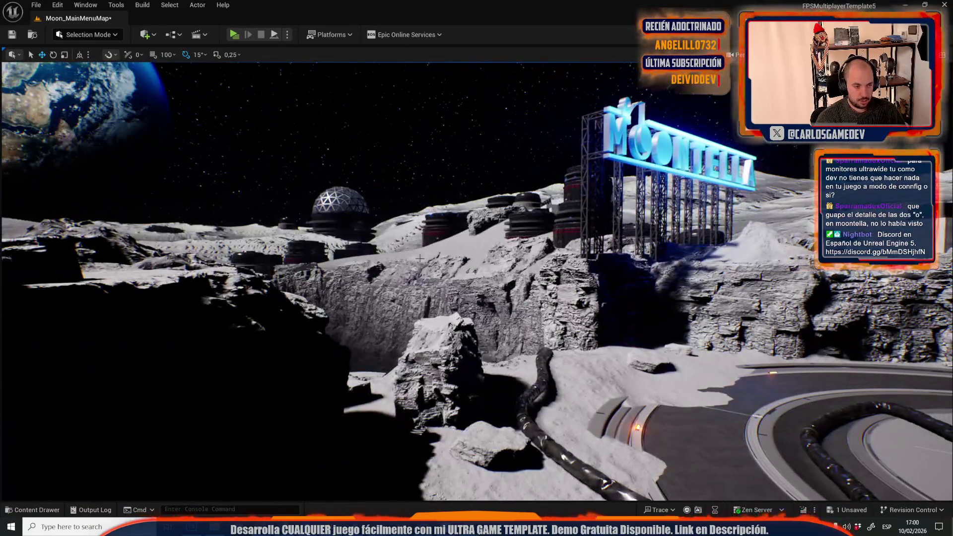
pyautogui.click(420, 258)
pyautogui.press('f')
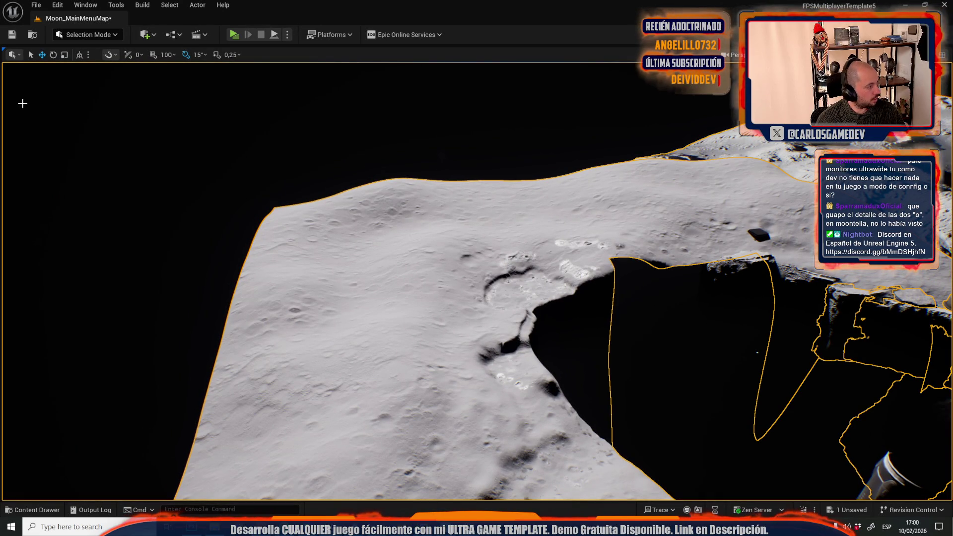
# Save all unsaved changes, including the map, from the Content Drawer
pyautogui.hotkey('ctrl', 'space')
pyautogui.click(303, 273)
pyautogui.click(556, 370)
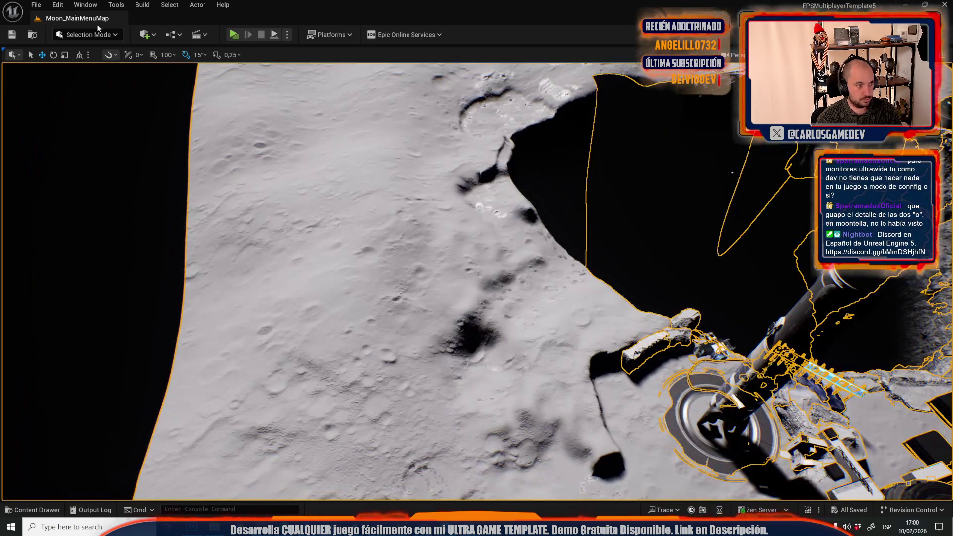
# Enter Landscape Mode and choose the Manage tab's Delete component tool
pyautogui.click(98, 28)
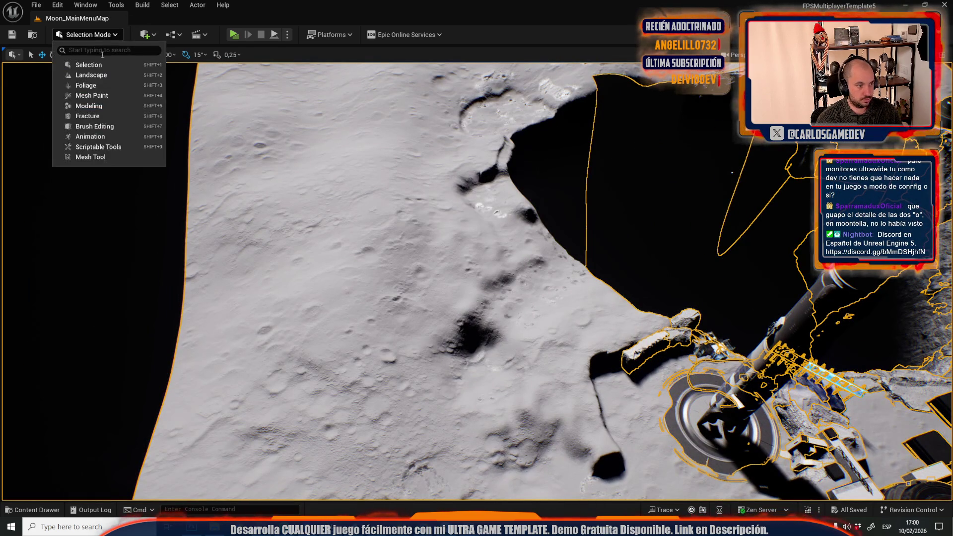
pyautogui.click(95, 79)
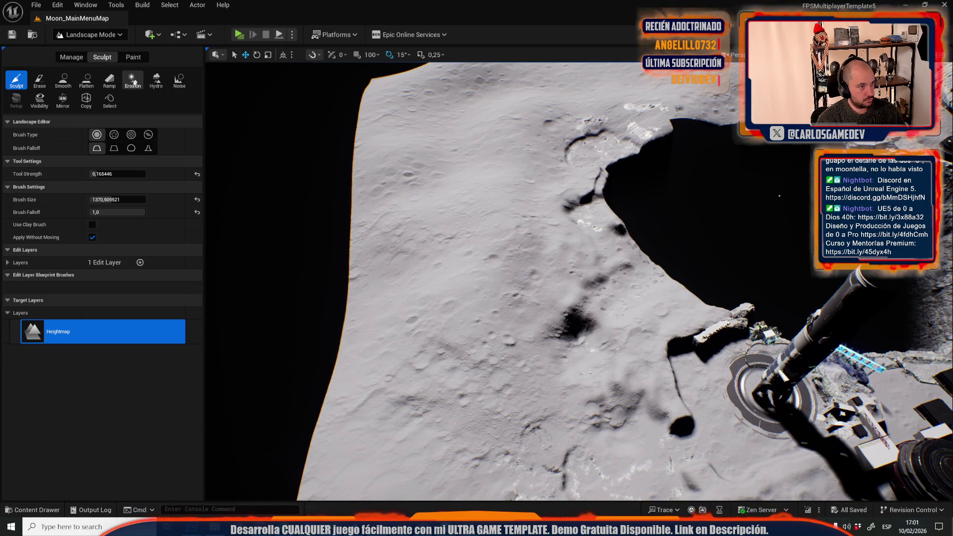
pyautogui.click(60, 57)
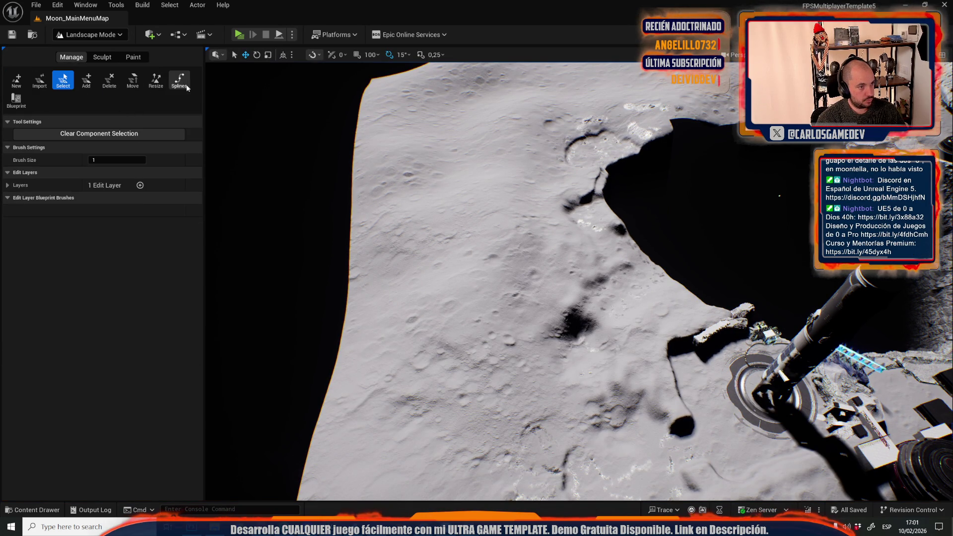
pyautogui.click(109, 80)
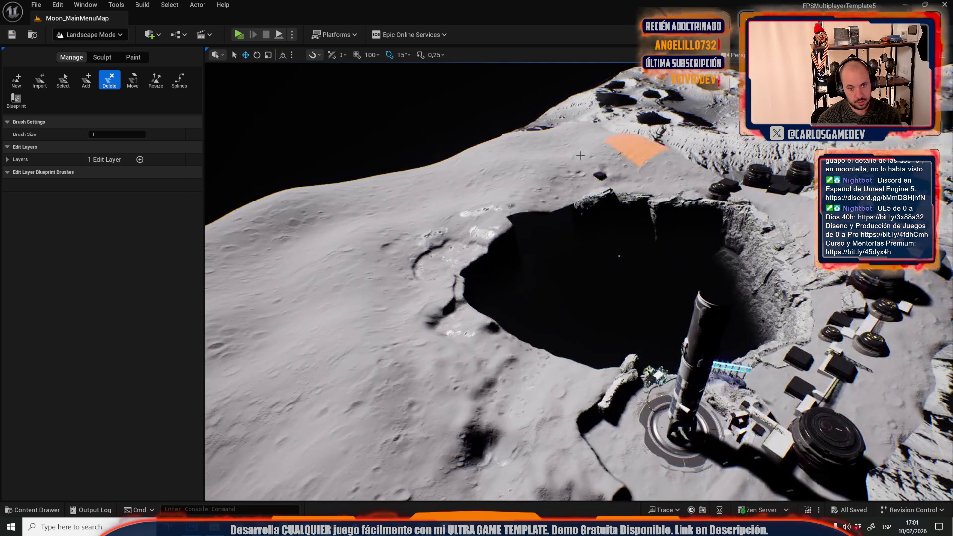
# Delete the landscape components along the crater rim and beside the crater
pyautogui.click(516, 194)
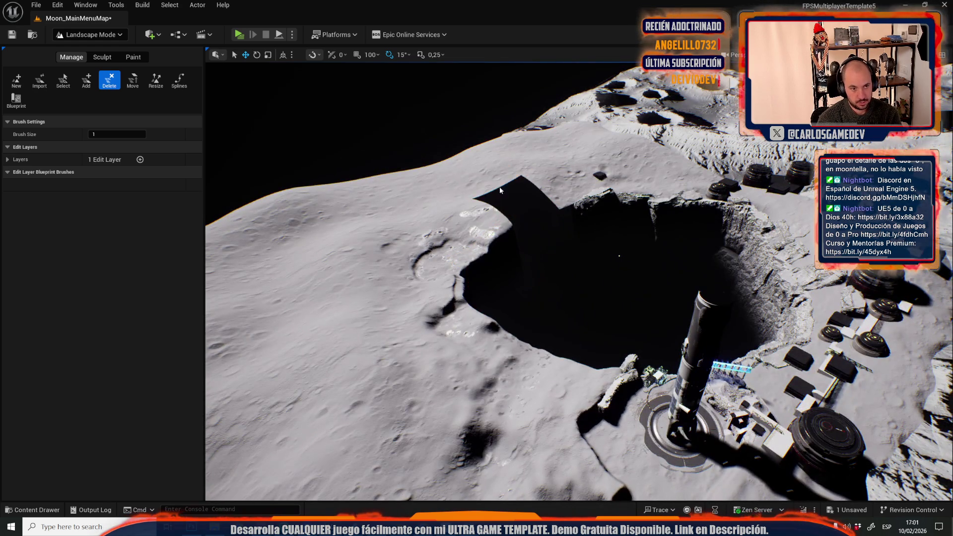
pyautogui.click(403, 184)
pyautogui.click(476, 248)
pyautogui.click(504, 318)
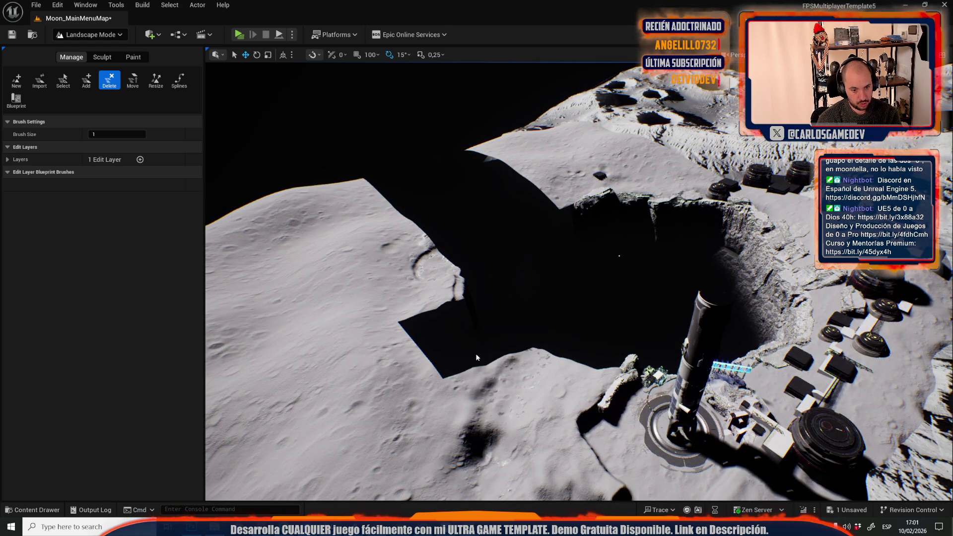
pyautogui.click(516, 380)
pyautogui.click(568, 364)
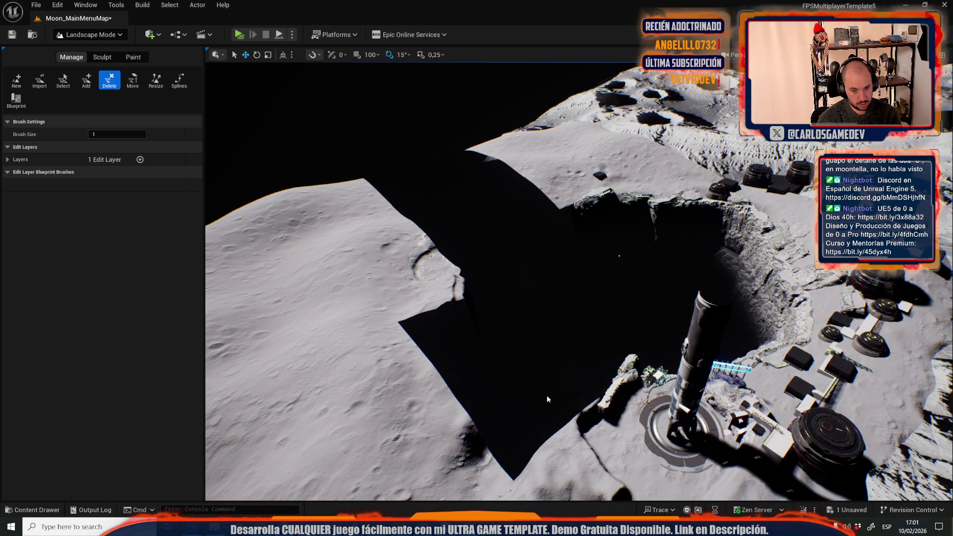
pyautogui.click(406, 442)
pyautogui.click(358, 382)
pyautogui.click(395, 298)
pyautogui.click(382, 248)
# Delete the left landscape strip components and the stray component beyond the platform
pyautogui.click(349, 205)
pyautogui.click(273, 228)
pyautogui.click(288, 243)
pyautogui.click(313, 323)
pyautogui.scroll(3, 373, 253)
pyautogui.click(374, 253)
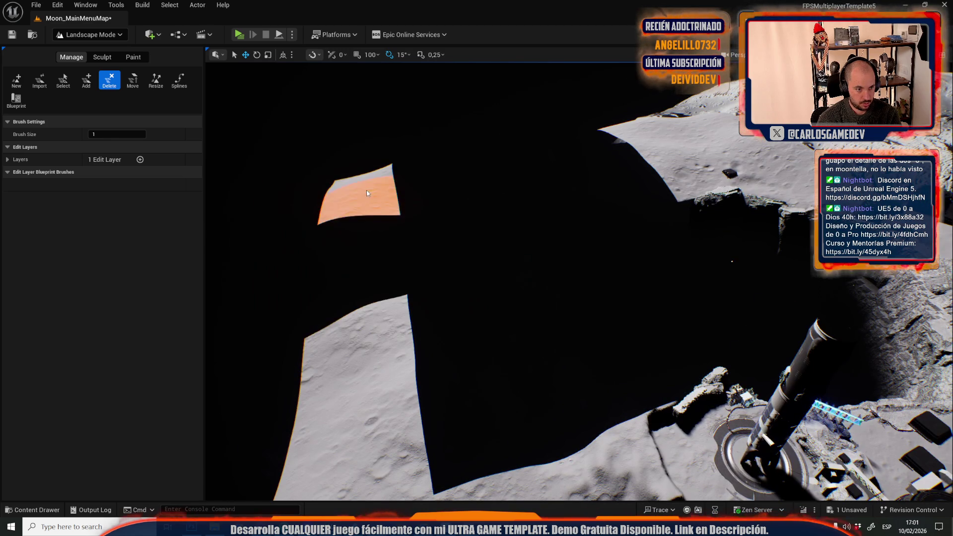
pyautogui.click(368, 188)
pyautogui.click(411, 441)
pyautogui.click(355, 355)
pyautogui.scroll(5, 545, 278)
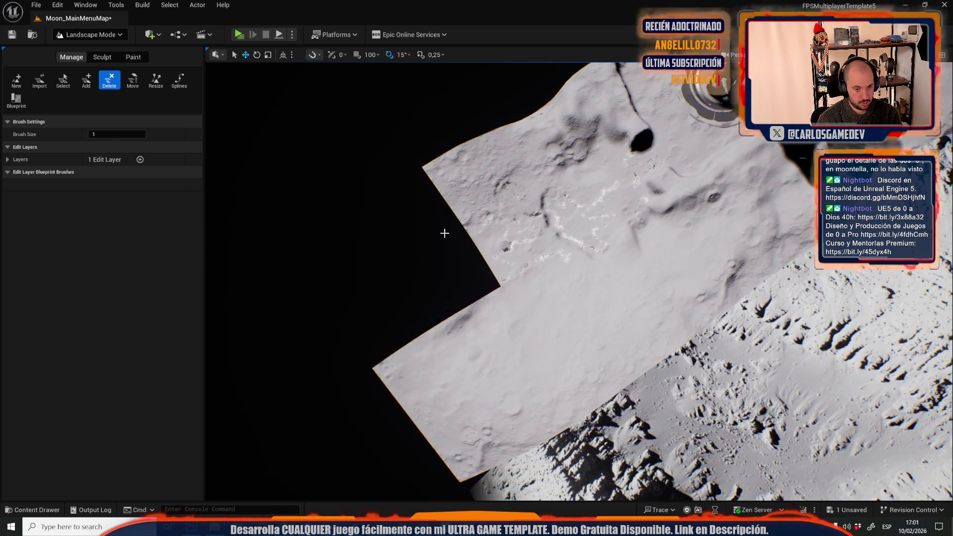
pyautogui.scroll(-5, 567, 211)
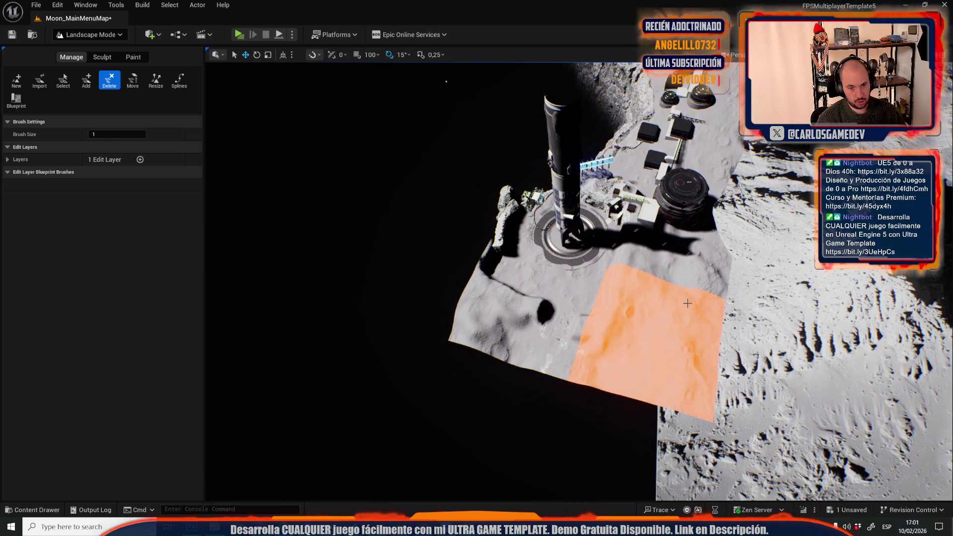
pyautogui.click(613, 347)
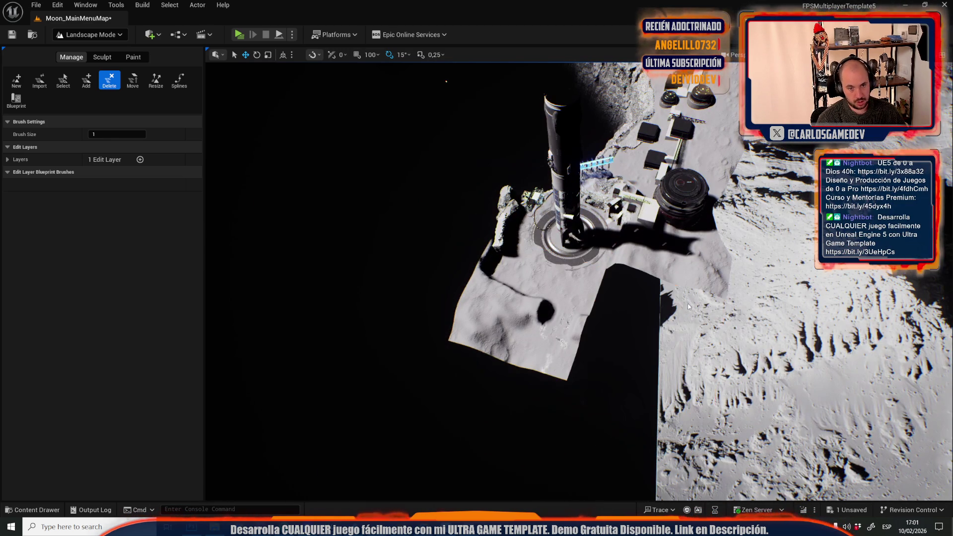
pyautogui.click(556, 335)
pyautogui.scroll(5, 724, 284)
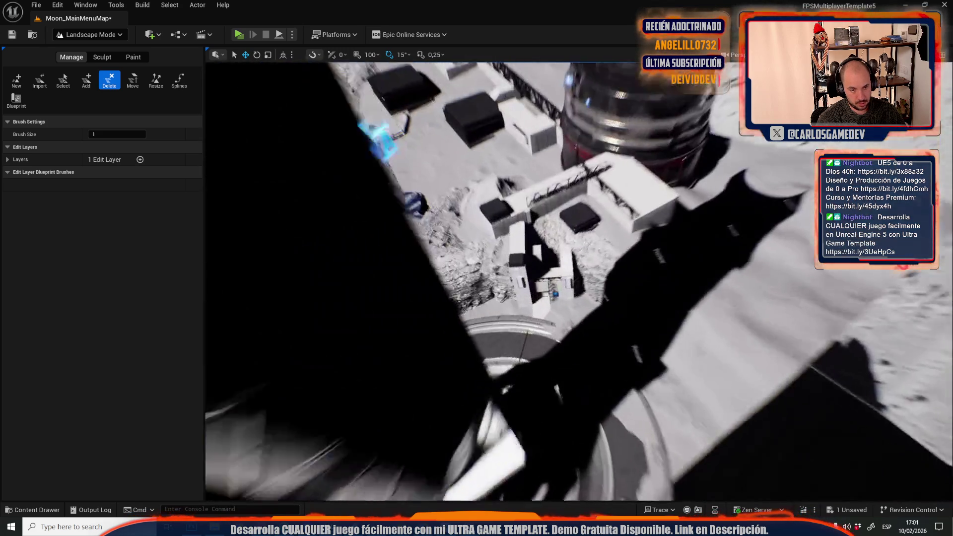
pyautogui.scroll(-5, 579, 281)
pyautogui.scroll(-5, 578, 281)
pyautogui.scroll(-5, 578, 280)
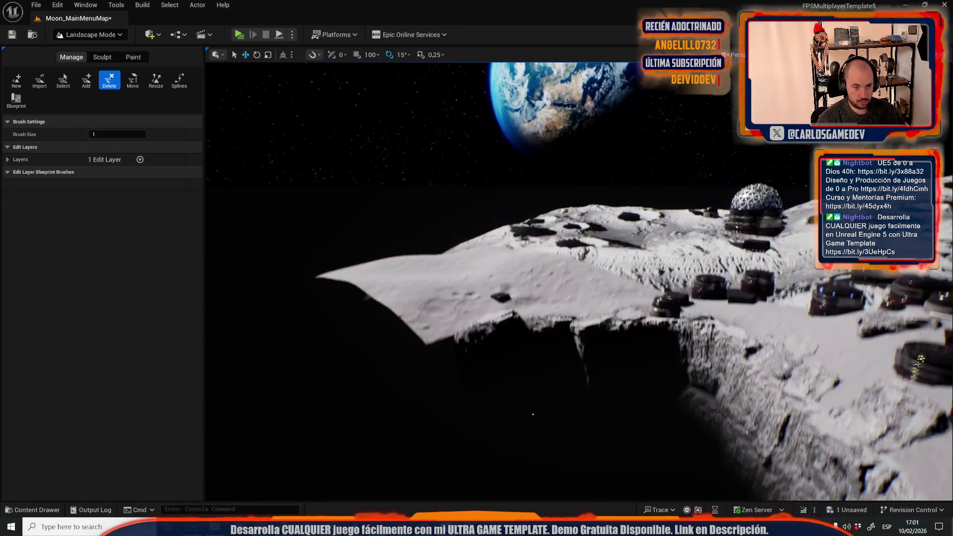
pyautogui.scroll(-5, 578, 281)
# Switch to Selection Mode, and open then close the level browser
pyautogui.click(105, 35)
pyautogui.click(82, 65)
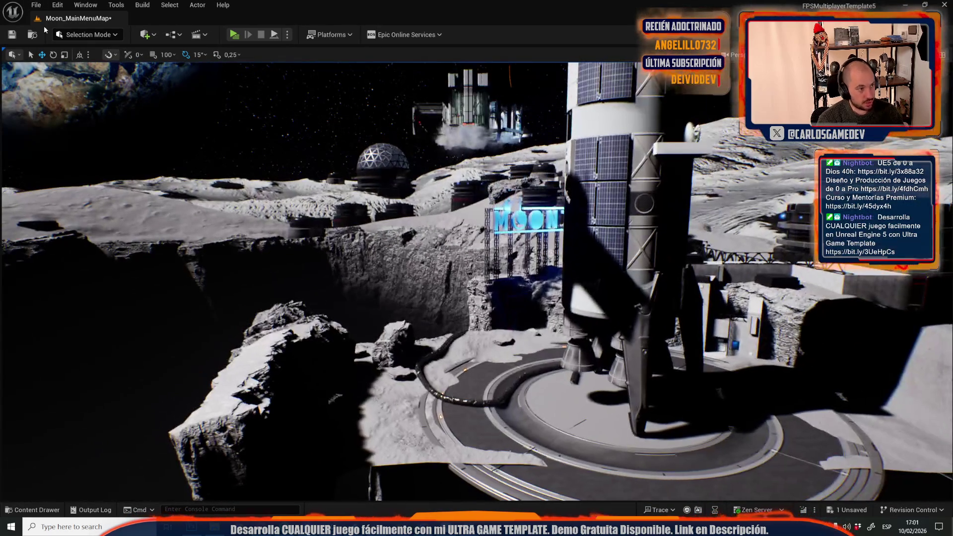
pyautogui.click(36, 5)
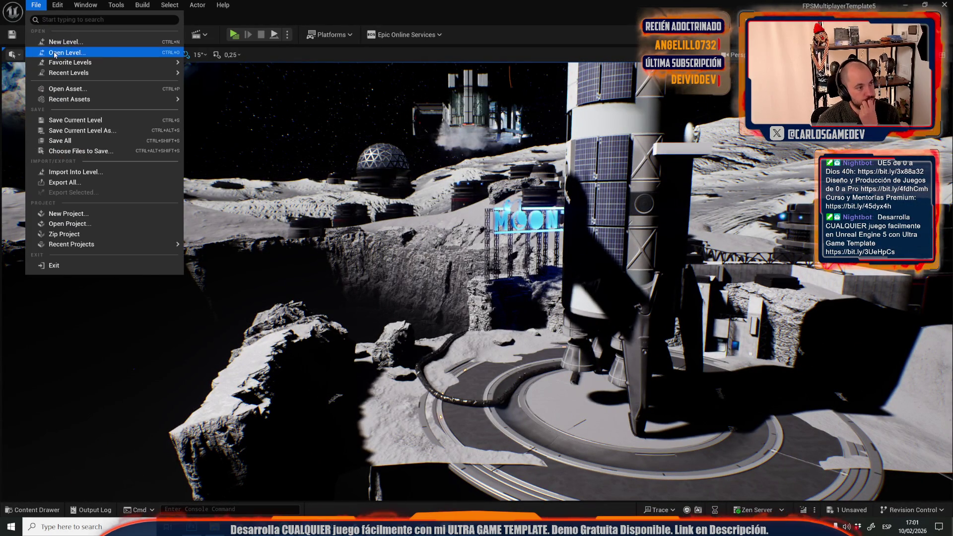
pyautogui.click(55, 53)
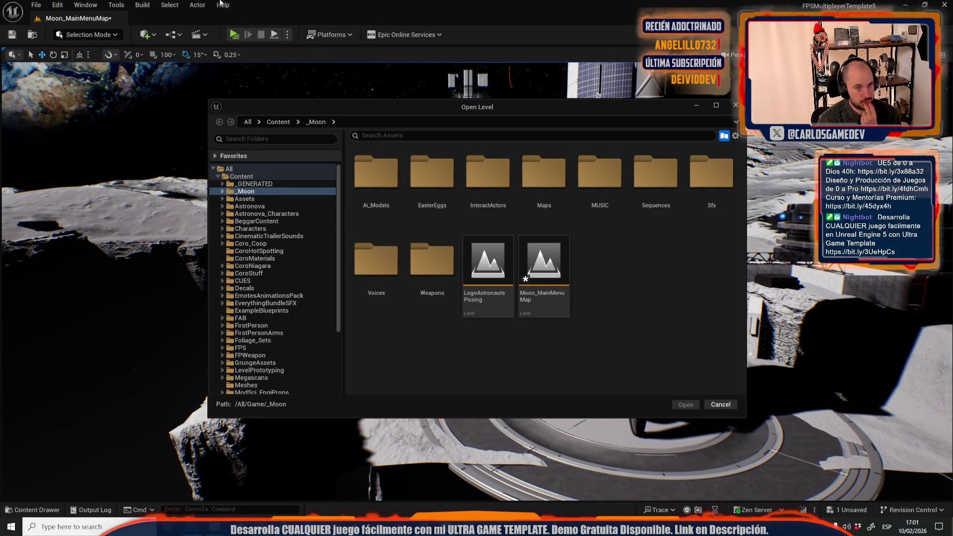
pyautogui.click(736, 105)
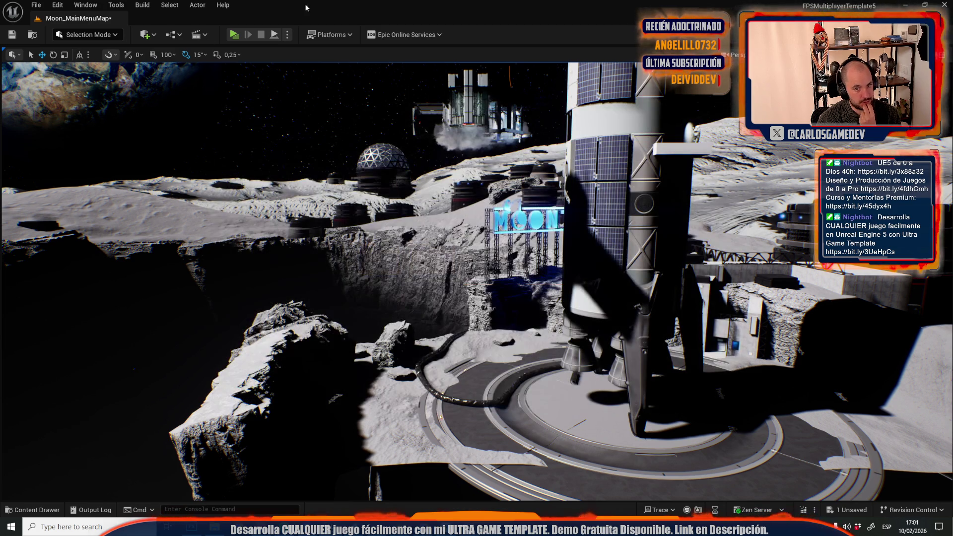
# Load Moon-03-Exterior from Recent Levels, saving Moon_MainMenuMap with Save Selected
pyautogui.click(36, 5)
pyautogui.moveTo(173, 79)
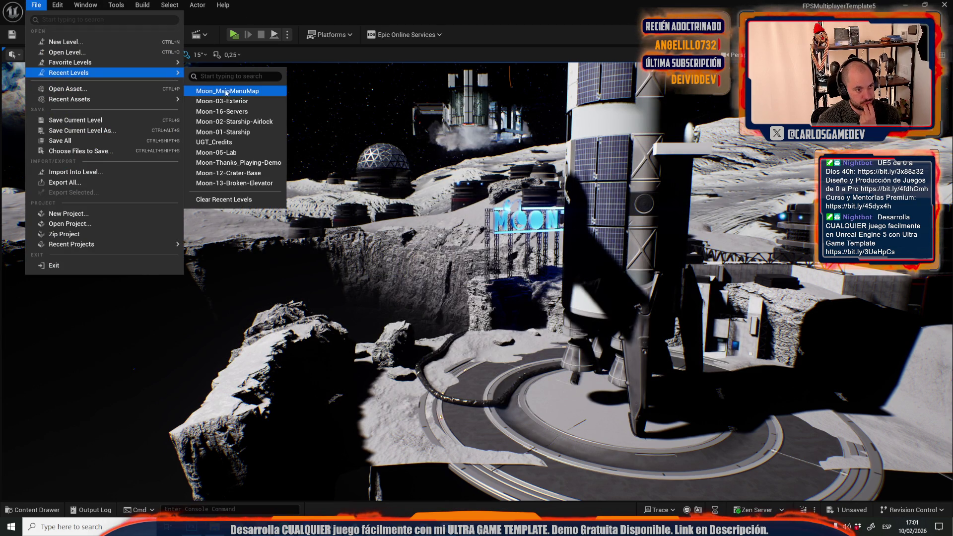
pyautogui.click(227, 90)
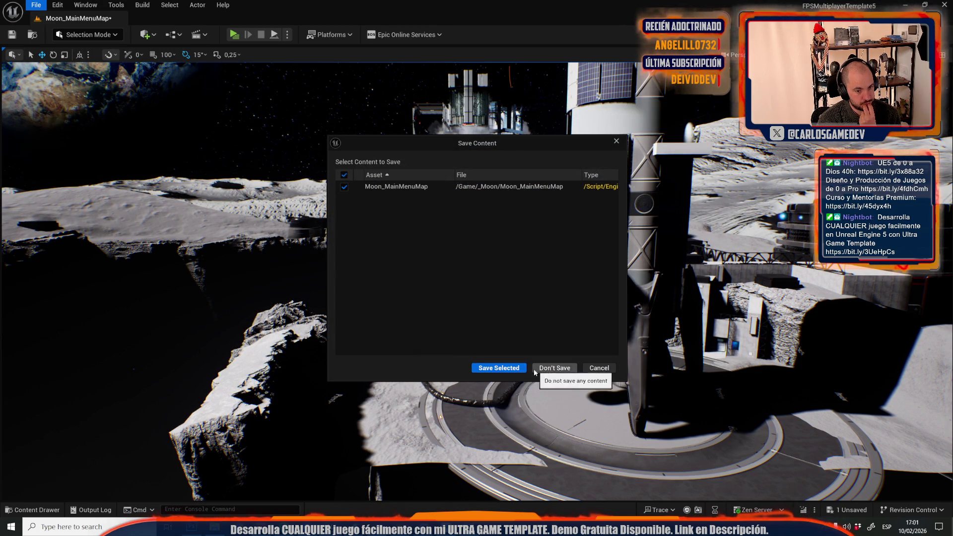
pyautogui.click(513, 372)
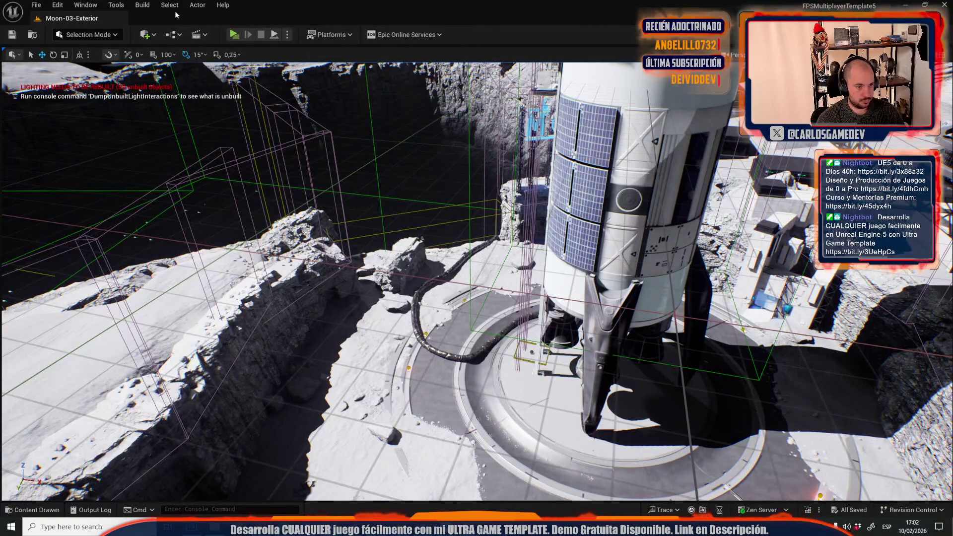
# Reopen Moon_MainMenuMap from Recent Levels
pyautogui.click(36, 5)
pyautogui.moveTo(65, 72)
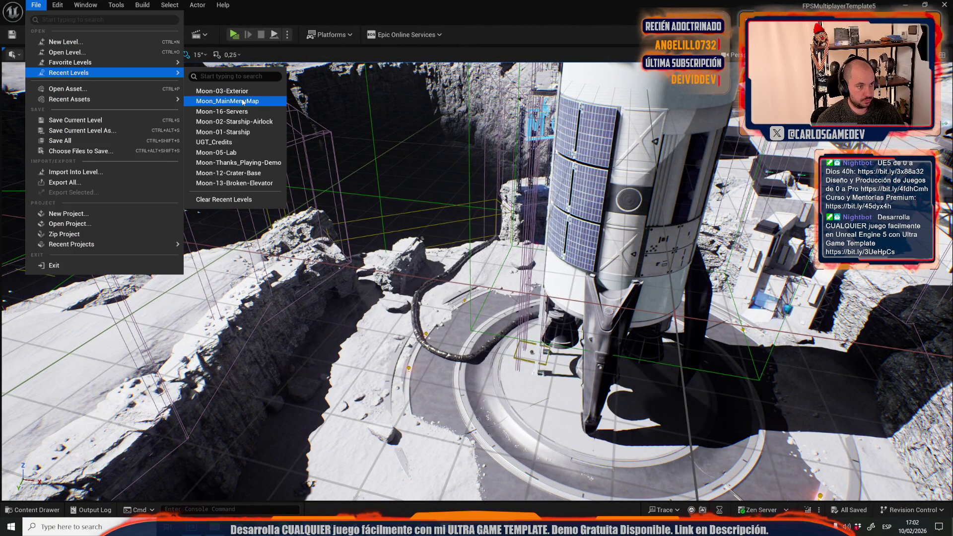
pyautogui.click(237, 98)
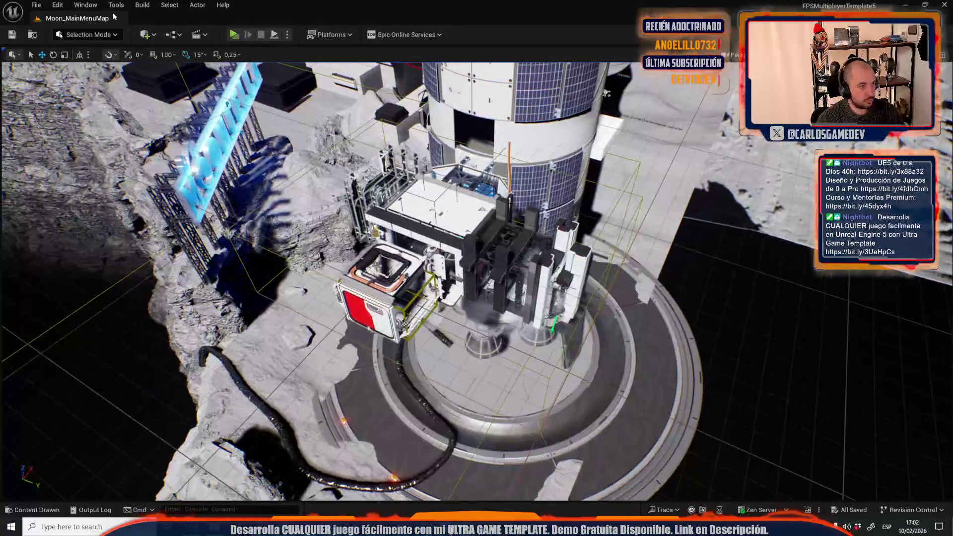
# Add a cube shape to the level near the rocket base
pyautogui.click(145, 35)
pyautogui.moveTo(202, 104)
pyautogui.moveTo(192, 129)
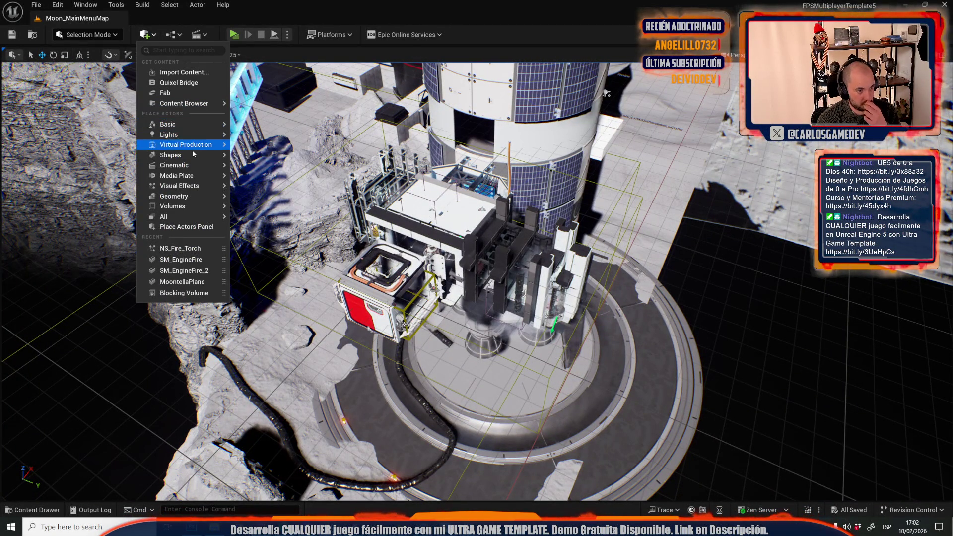
pyautogui.click(256, 159)
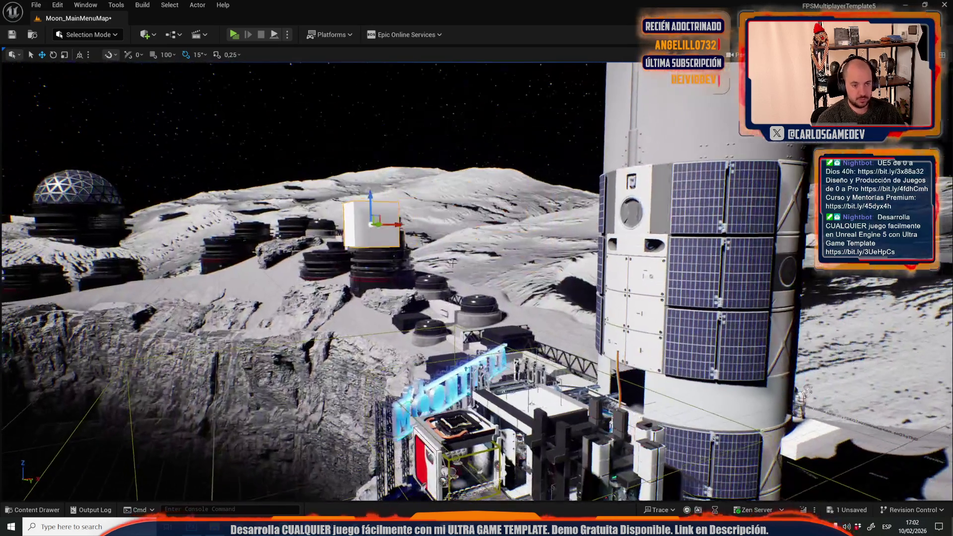
pyautogui.moveTo(453, 262); pyautogui.dragTo(358, 218)
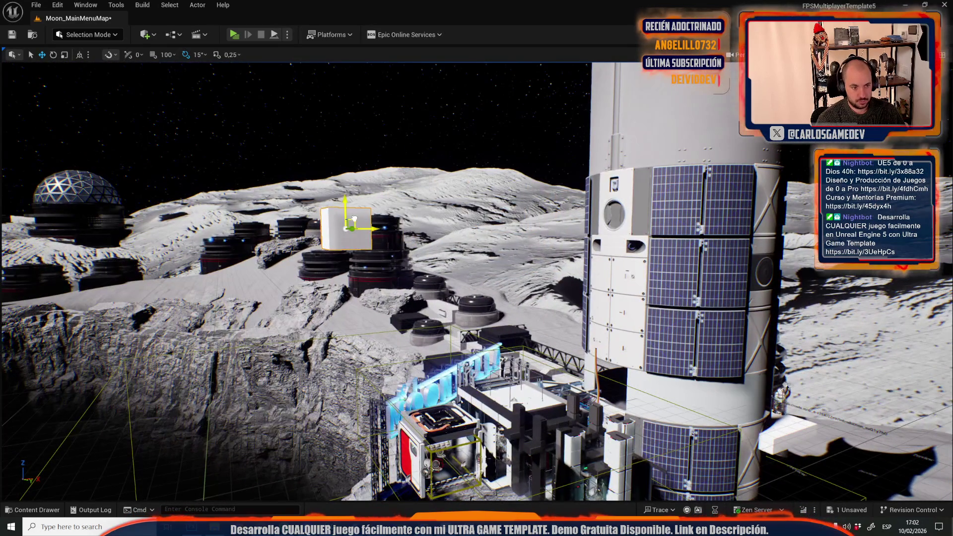
pyautogui.moveTo(496, 347)
pyautogui.mouseDown()
pyautogui.moveTo(572, 326)
pyautogui.moveTo(526, 330)
pyautogui.moveTo(496, 348)
pyautogui.moveTo(567, 224)
pyautogui.moveTo(541, 258)
pyautogui.moveTo(499, 183)
pyautogui.moveTo(481, 233)
pyautogui.moveTo(500, 250)
pyautogui.moveTo(481, 246)
pyautogui.mouseUp()
# Cycle the gizmo through move, rotate and scale, ending on move
pyautogui.press('w')
pyautogui.press('e')
pyautogui.press('r')
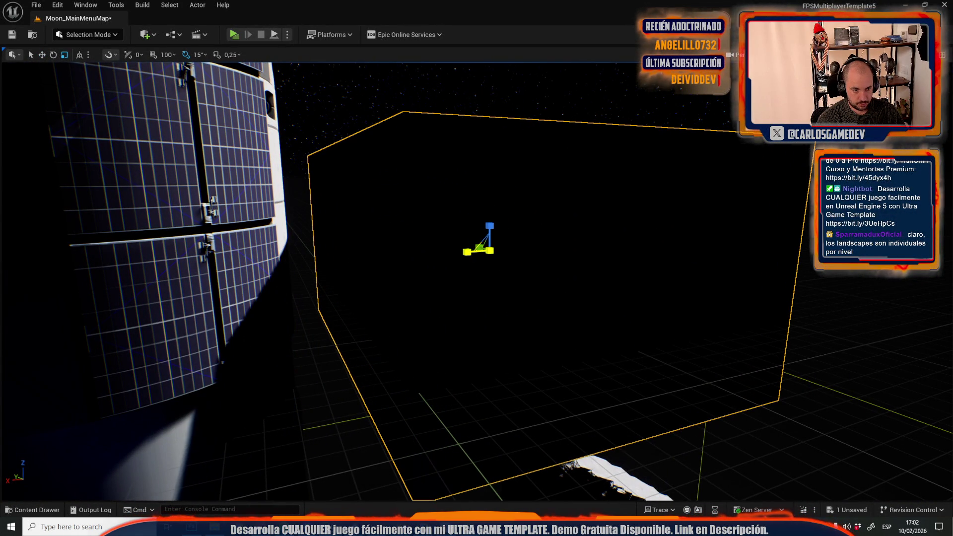
pyautogui.press('w')
# Fly to the neon sign, select it, and preview the scene in game view
pyautogui.moveTo(488, 249)
pyautogui.mouseDown()
pyautogui.moveTo(489, 302)
pyautogui.moveTo(446, 303)
pyautogui.mouseUp()
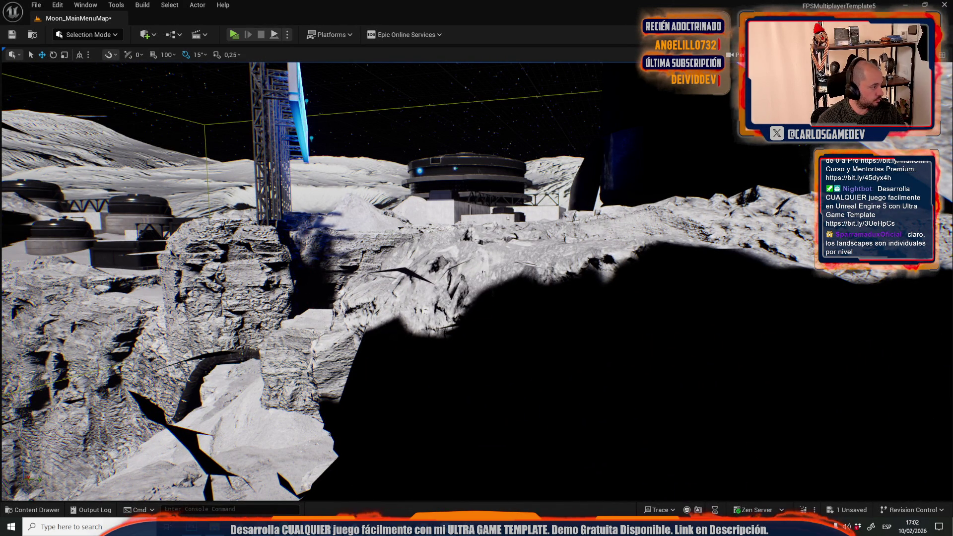
pyautogui.moveTo(209, 283); pyautogui.dragTo(196, 244)
pyautogui.moveTo(461, 298); pyautogui.dragTo(543, 152)
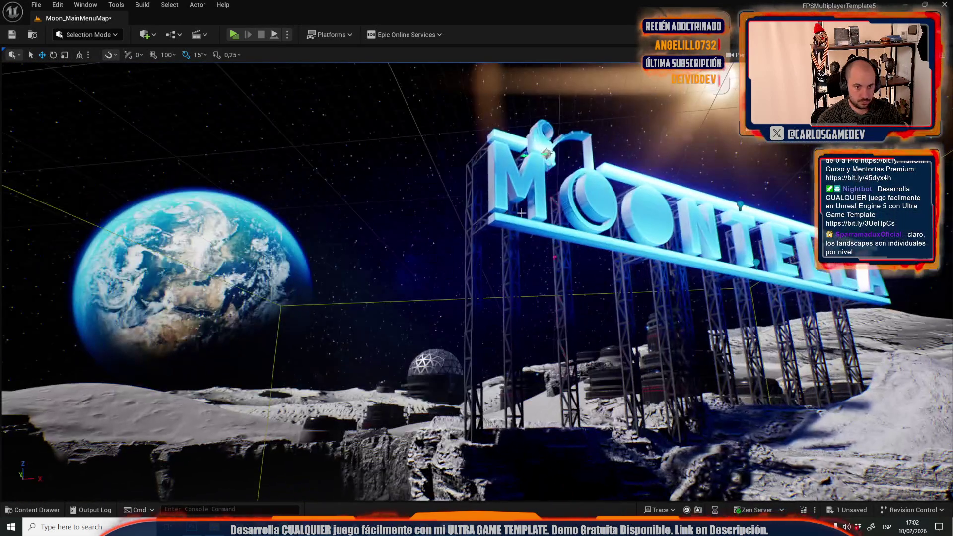
pyautogui.click(543, 151)
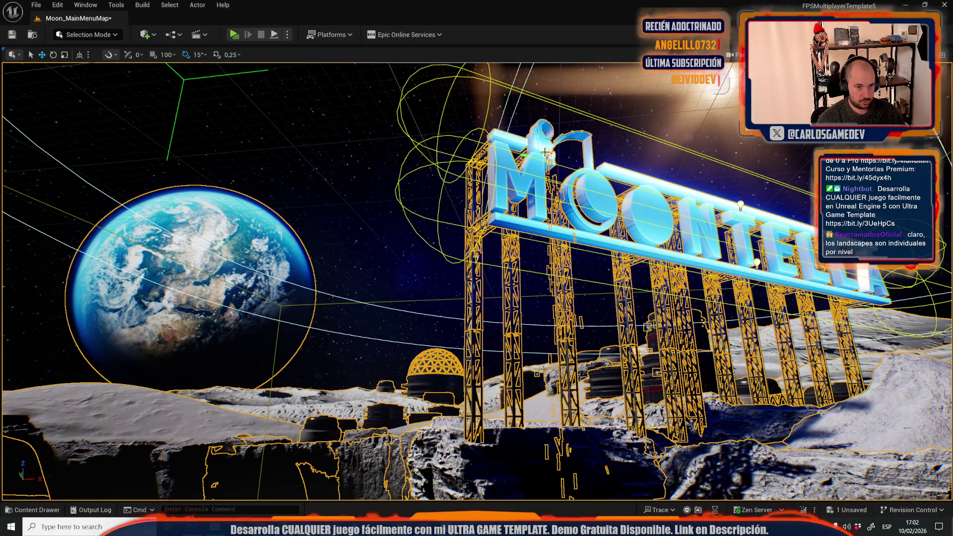
pyautogui.click(543, 151)
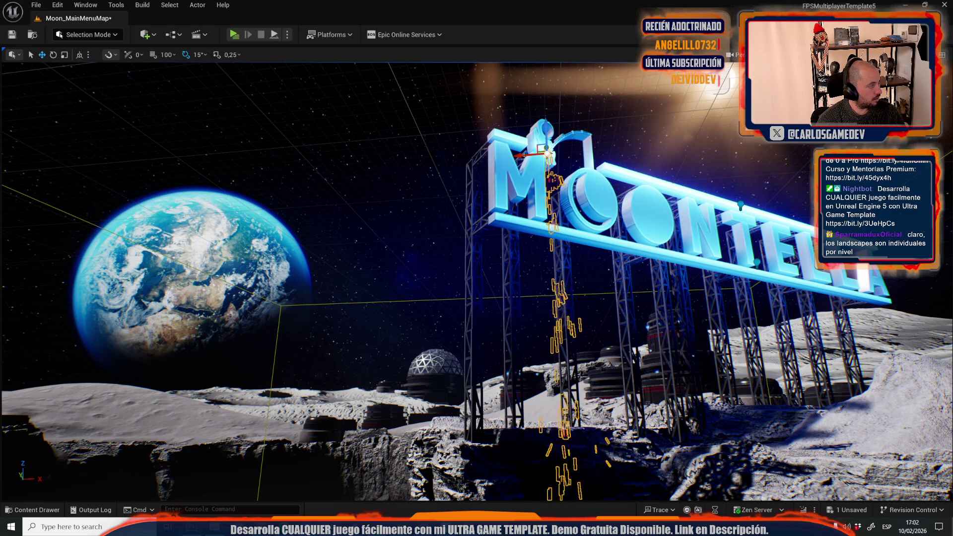
pyautogui.press('g')
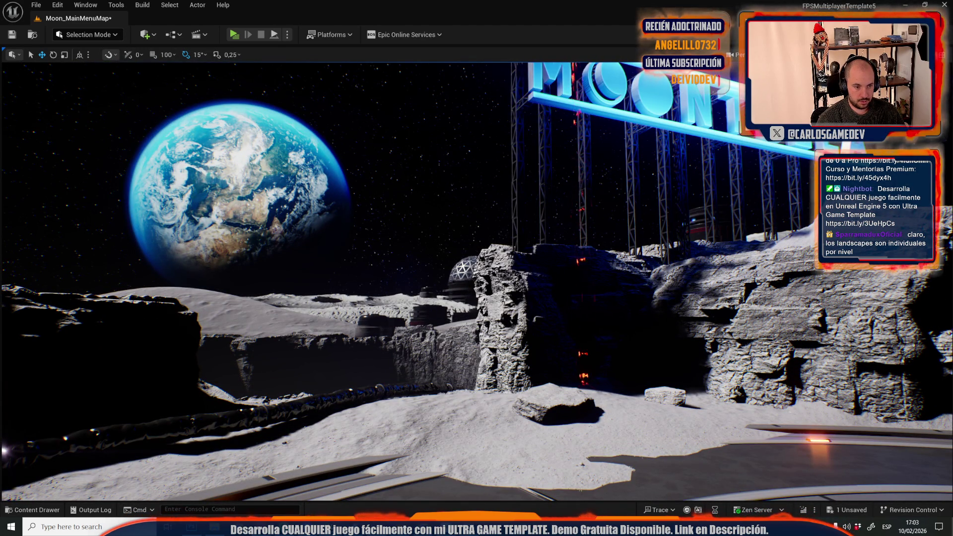
# Save all content, confirming Moon_MainMenuMap, from the Content Drawer, then close the drawer
pyautogui.hotkey('ctrl', 'space')
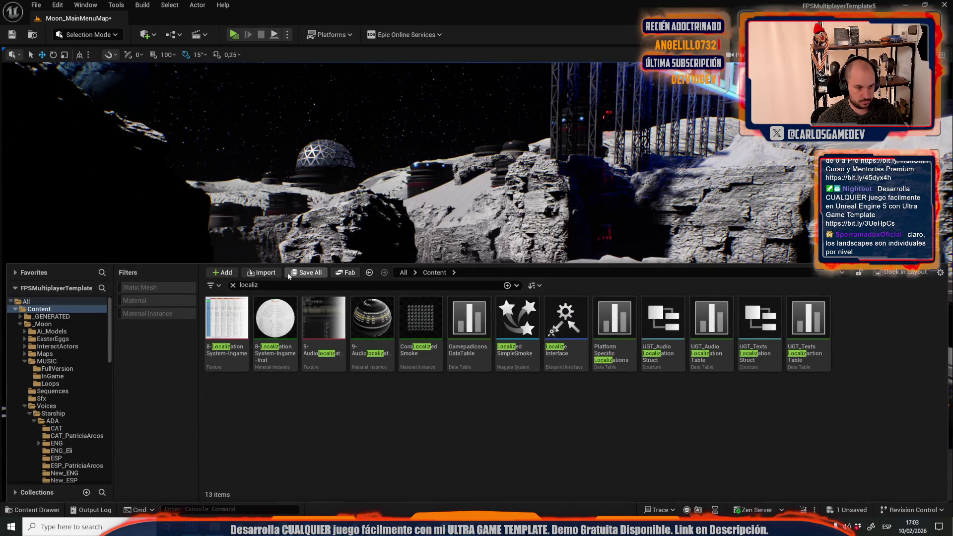
pyautogui.click(288, 274)
pyautogui.click(540, 367)
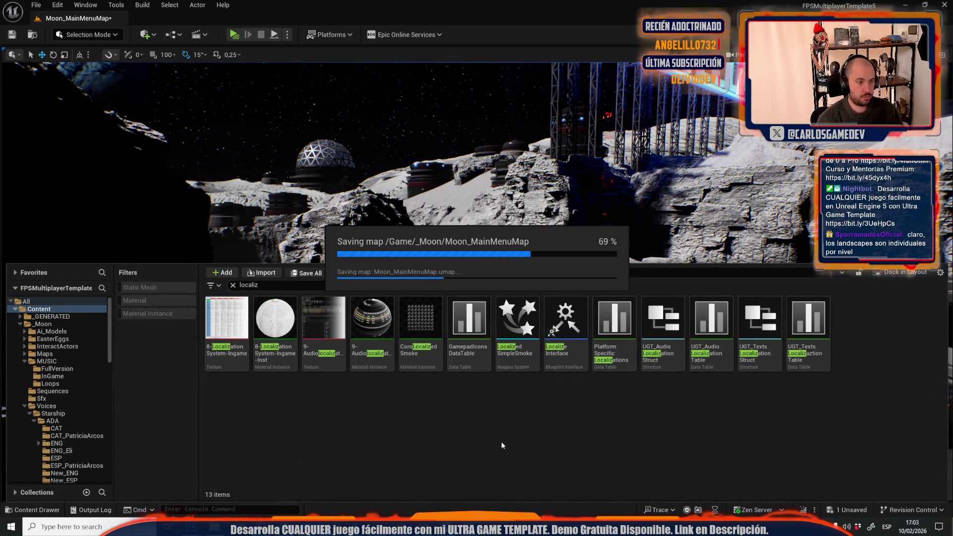
pyautogui.click(382, 242)
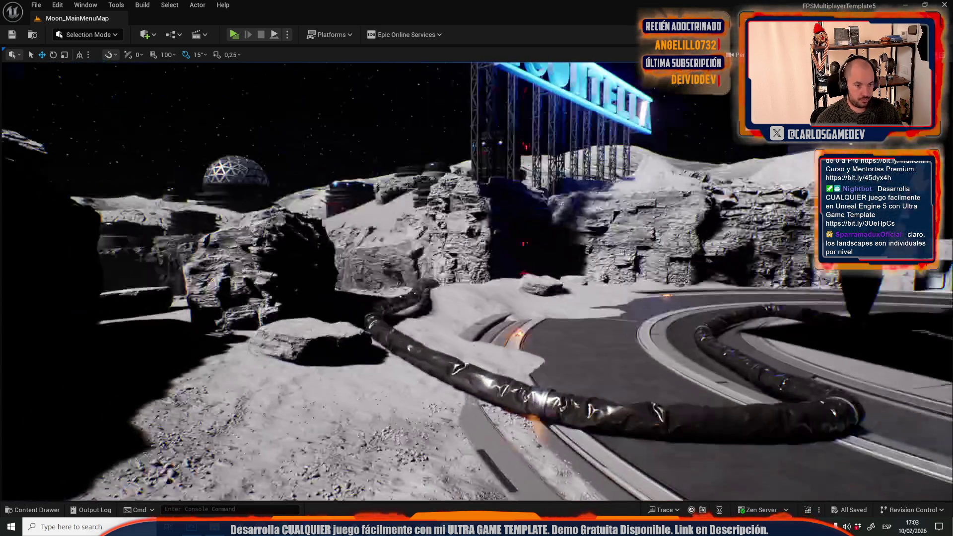
pyautogui.click(143, 5)
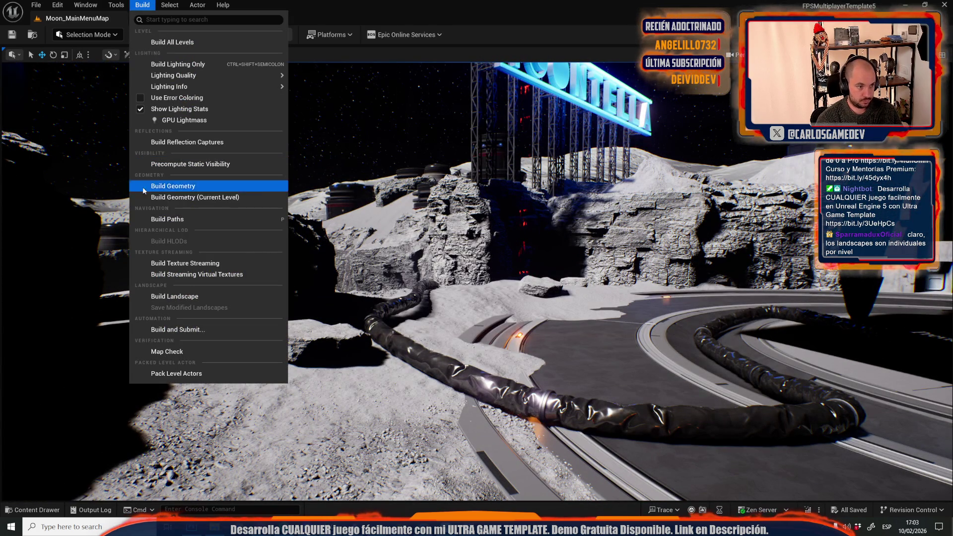
# Build lighting with GPU Lightmass, re-enable Realtime Viewport, and close the GPU Lightmass panel
pyautogui.click(179, 120)
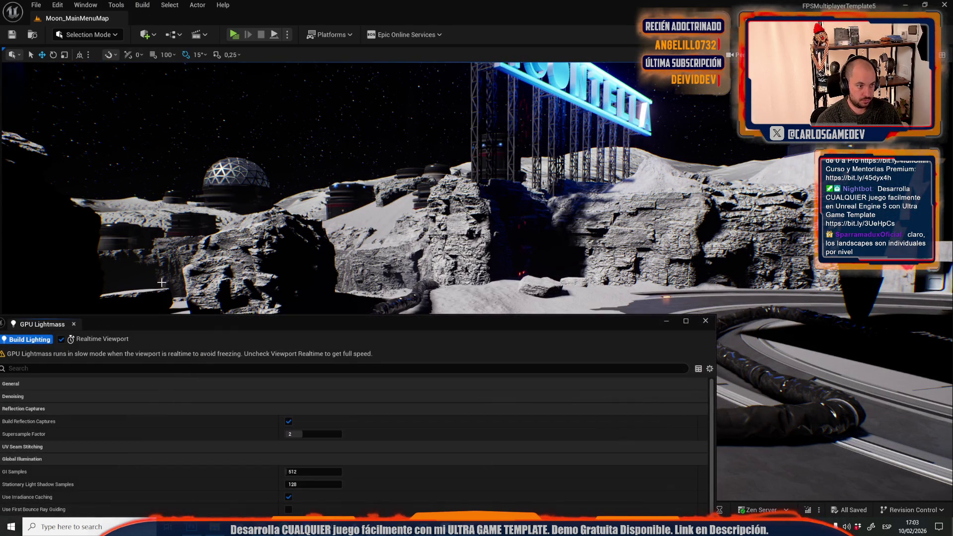
pyautogui.click(30, 340)
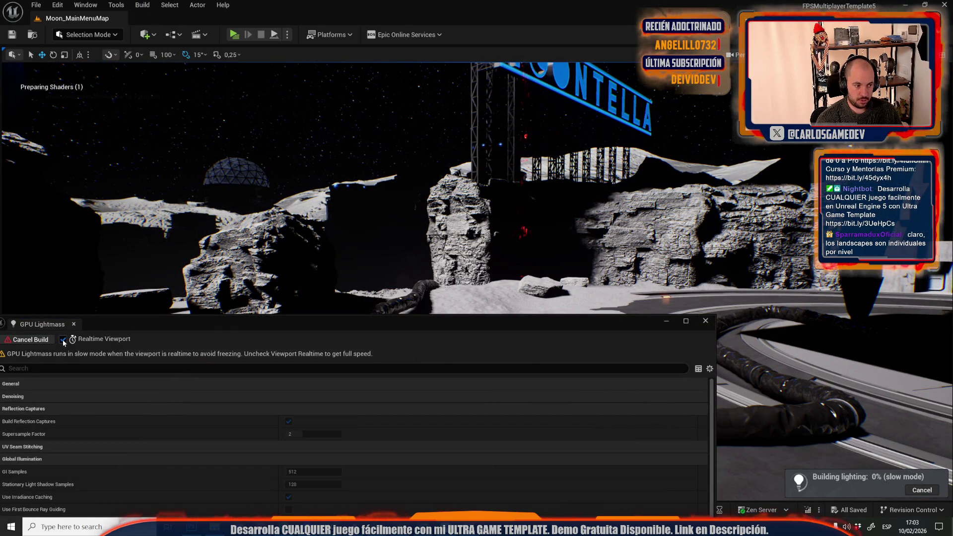
pyautogui.moveTo(276, 255); pyautogui.dragTo(326, 254)
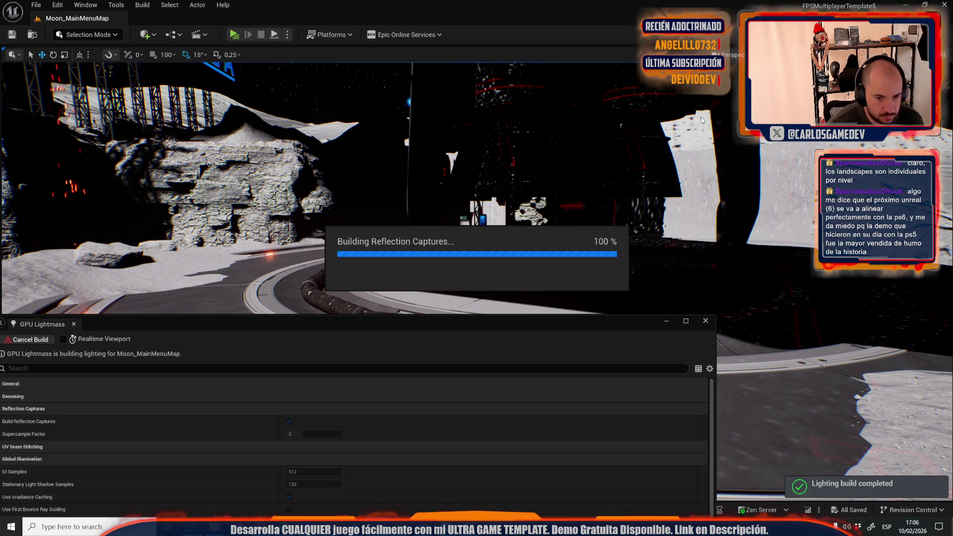
pyautogui.hotkey('ctrl', 'r')
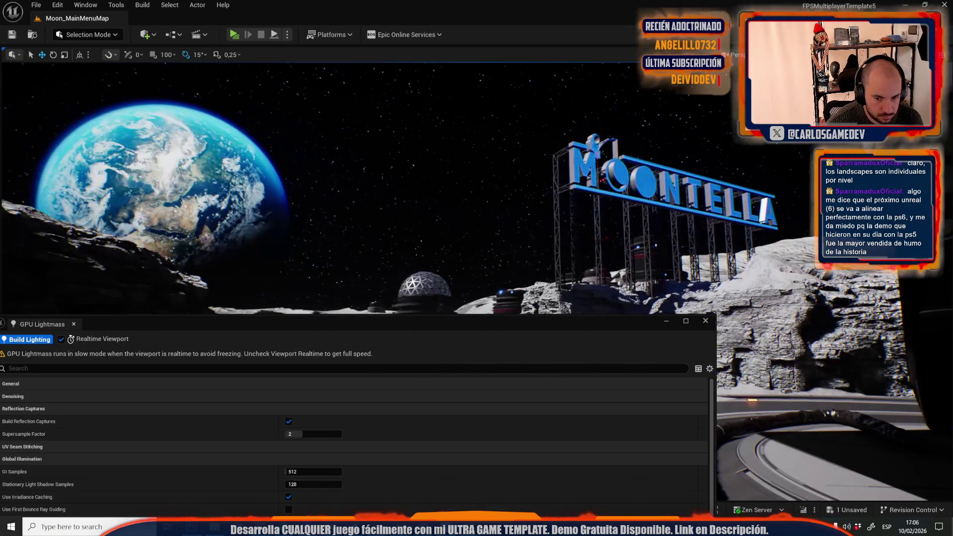
pyautogui.click(705, 321)
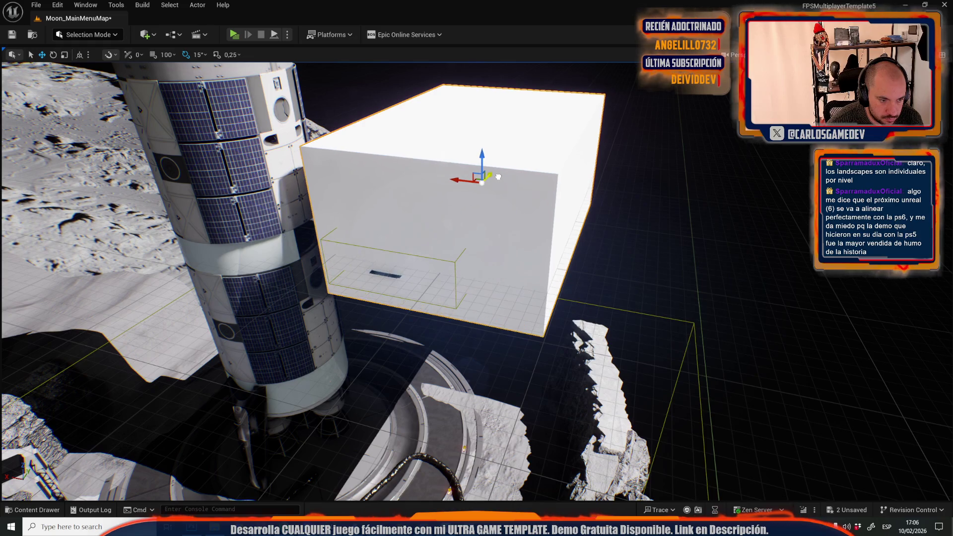
# Move the white box over the rocket and undo an accidental narrowing
pyautogui.moveTo(477, 179)
pyautogui.mouseDown()
pyautogui.moveTo(288, 194)
pyautogui.moveTo(406, 240)
pyautogui.moveTo(368, 245)
pyautogui.moveTo(407, 249)
pyautogui.mouseUp()
pyautogui.middleClick(356, 245)
pyautogui.press('e')
pyautogui.press('r')
pyautogui.hotkey('ctrl', 'z')
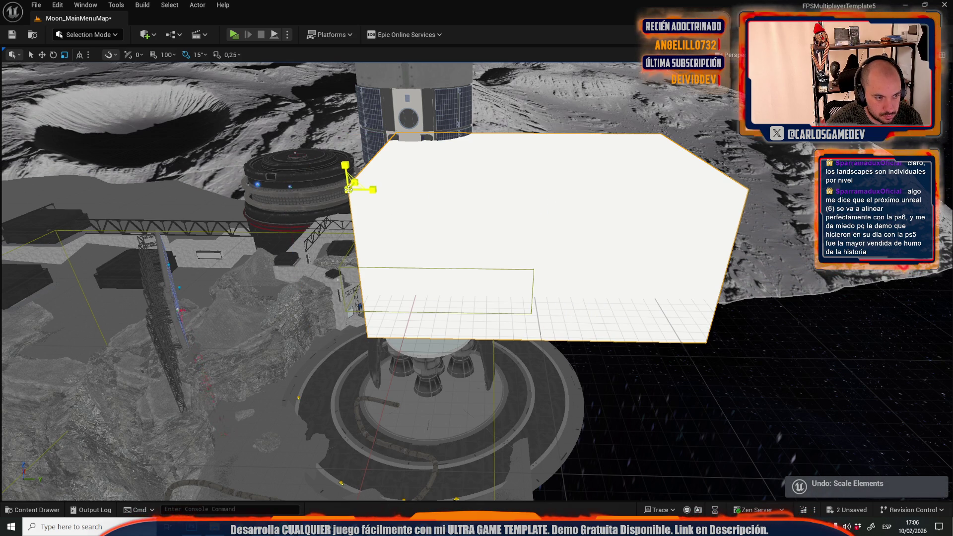
# Scale the white box narrower along its green axis and focus on it
pyautogui.click(647, 171)
pyautogui.moveTo(647, 170); pyautogui.dragTo(646, 278)
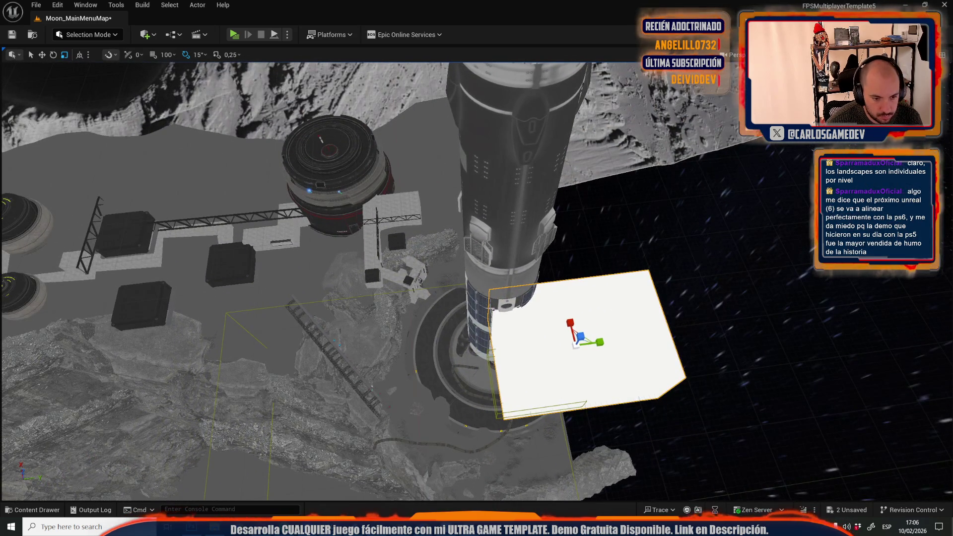
pyautogui.moveTo(515, 307)
pyautogui.mouseDown()
pyautogui.moveTo(492, 310)
pyautogui.moveTo(566, 307)
pyautogui.mouseUp()
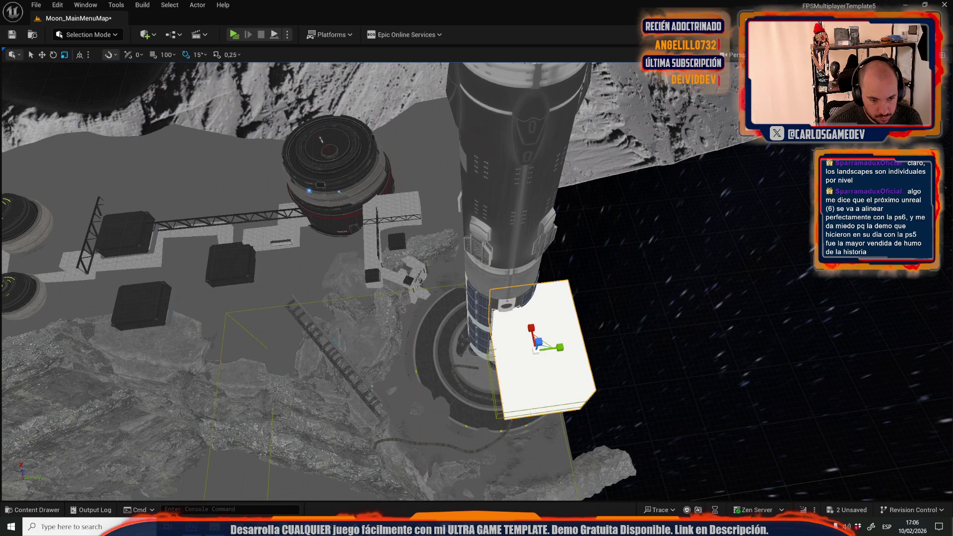
pyautogui.press('f')
pyautogui.moveTo(484, 295)
pyautogui.mouseDown()
pyautogui.moveTo(501, 278)
pyautogui.moveTo(484, 296)
pyautogui.mouseUp()
pyautogui.press('f')
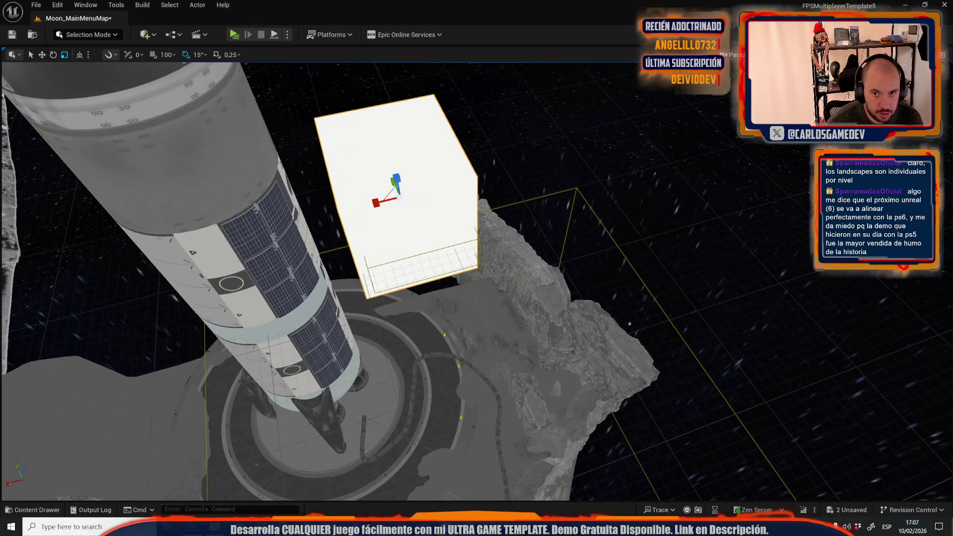
# Set the viewport view mode to Lit
pyautogui.click(799, 54)
pyautogui.click(818, 69)
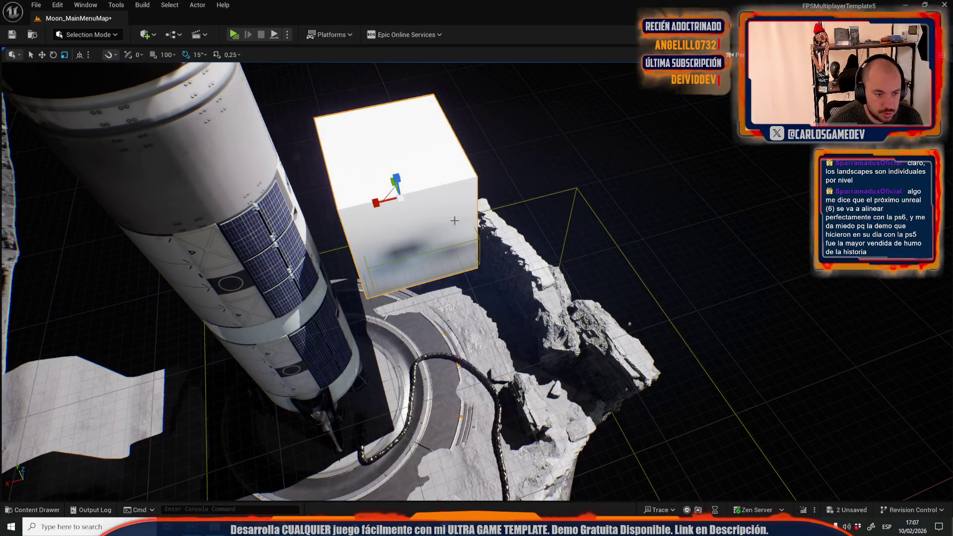
pyautogui.click(35, 5)
pyautogui.moveTo(110, 74)
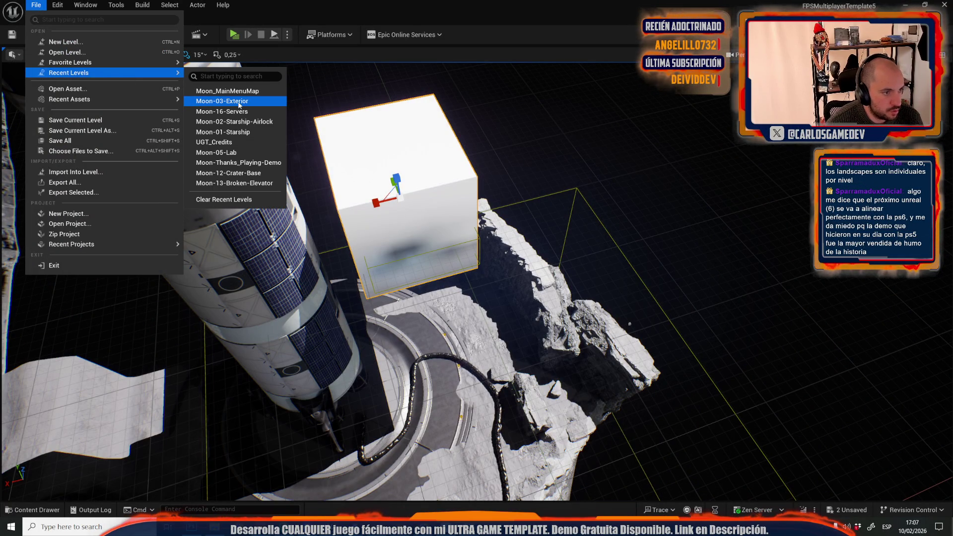
# Save Moon_MainMenuMap and switch to the Moon-03-Exterior level from Recent Levels
pyautogui.moveTo(318, 208)
pyautogui.mouseDown()
pyautogui.moveTo(328, 139)
pyautogui.moveTo(367, 169)
pyautogui.mouseUp()
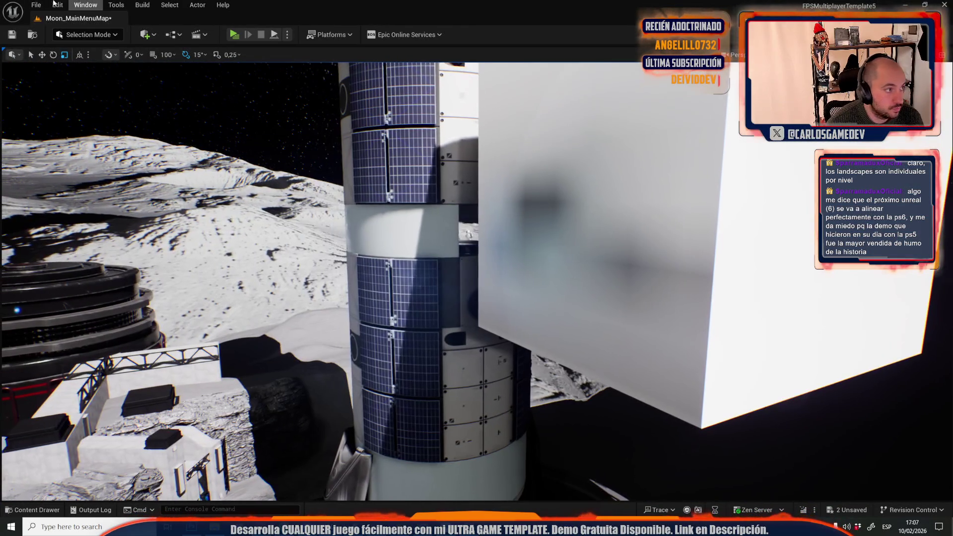
pyautogui.click(36, 5)
pyautogui.moveTo(99, 72)
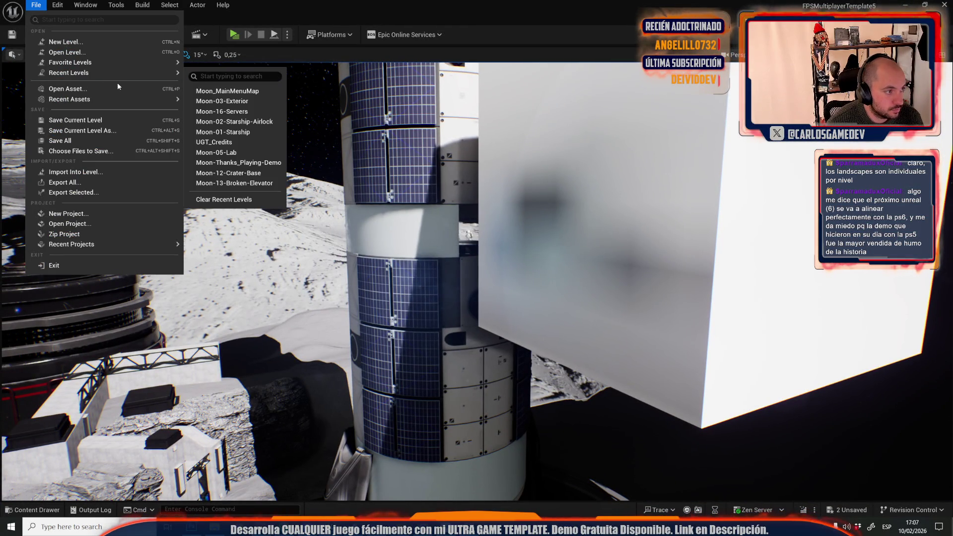
pyautogui.click(256, 102)
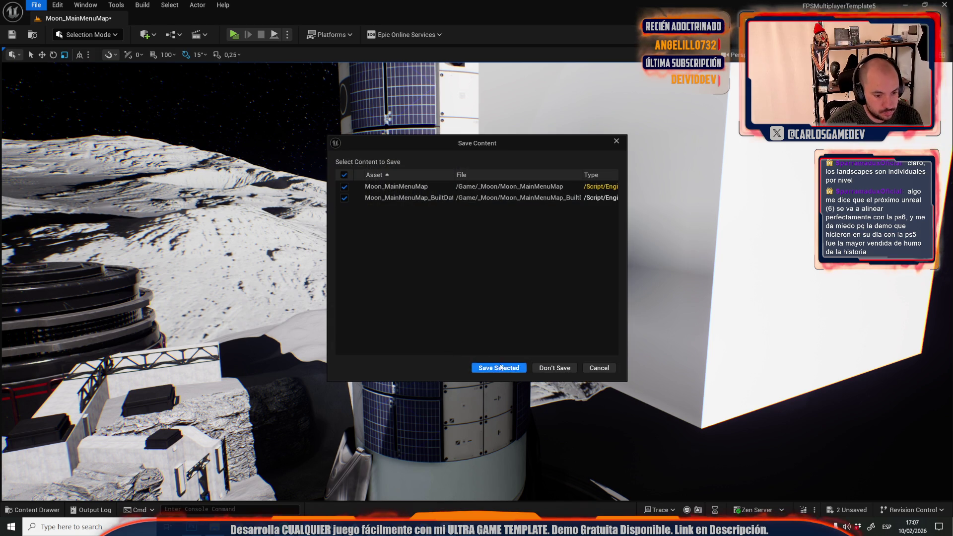
pyautogui.click(499, 365)
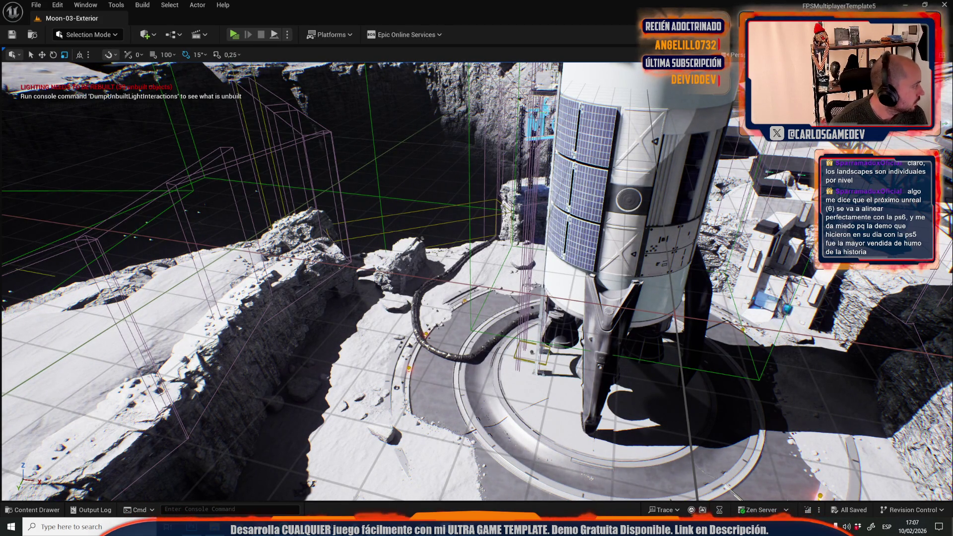
# Leave Game View with G, pick the move tool, and bring up Recent Levels again
pyautogui.moveTo(496, 149); pyautogui.dragTo(511, 157)
pyautogui.press('g')
pyautogui.press('w')
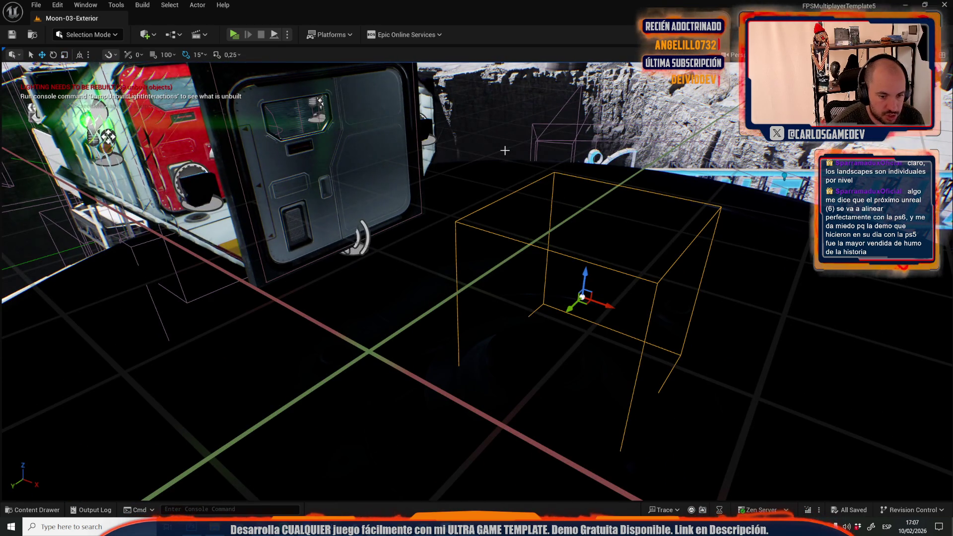
pyautogui.click(35, 5)
pyautogui.moveTo(110, 75)
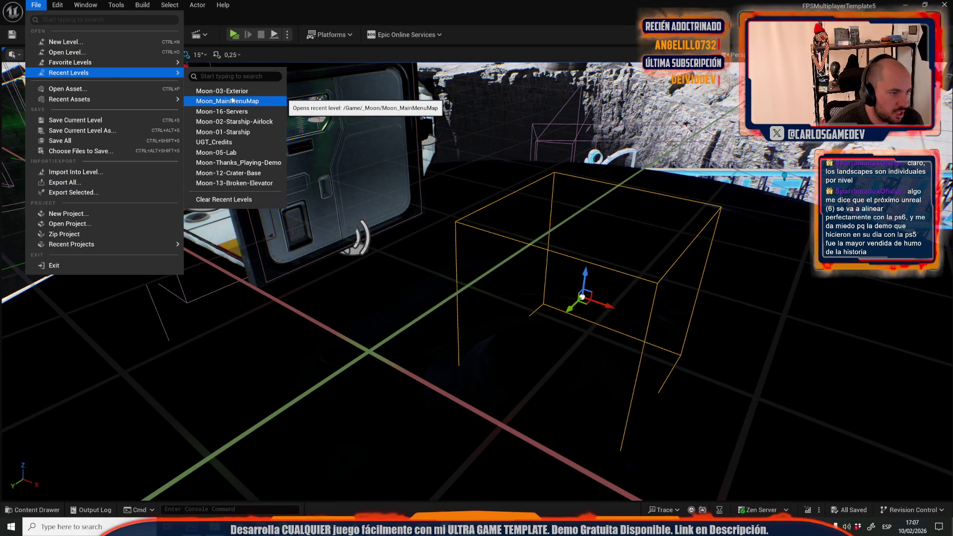
# Reopen Moon_MainMenuMap, then select the MainMenuCamera actor beside the platform
pyautogui.click(229, 99)
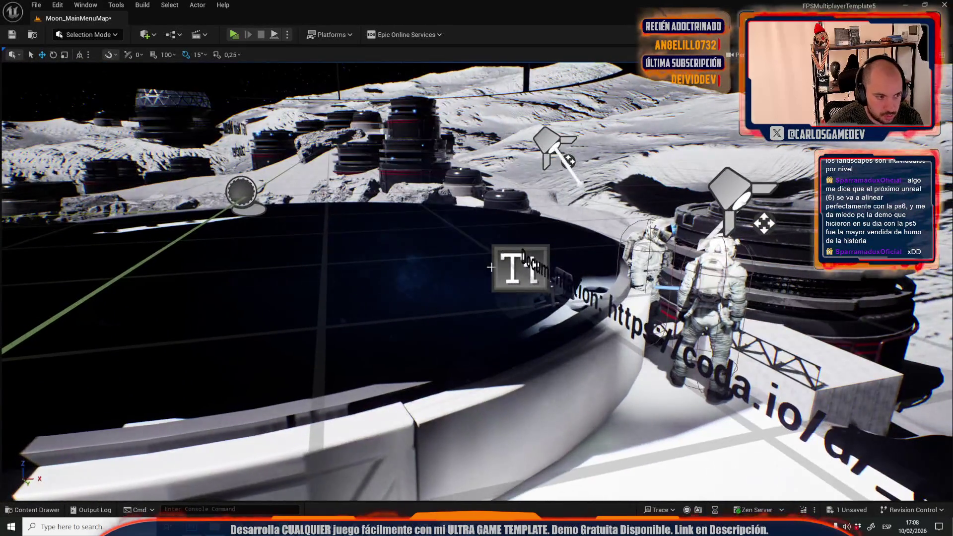
pyautogui.click(520, 268)
pyautogui.click(424, 239)
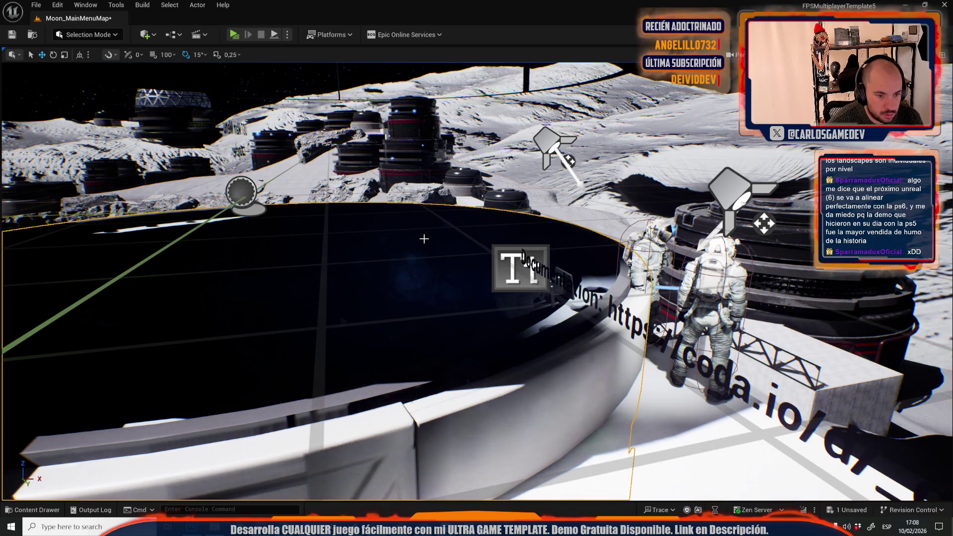
pyautogui.press('f')
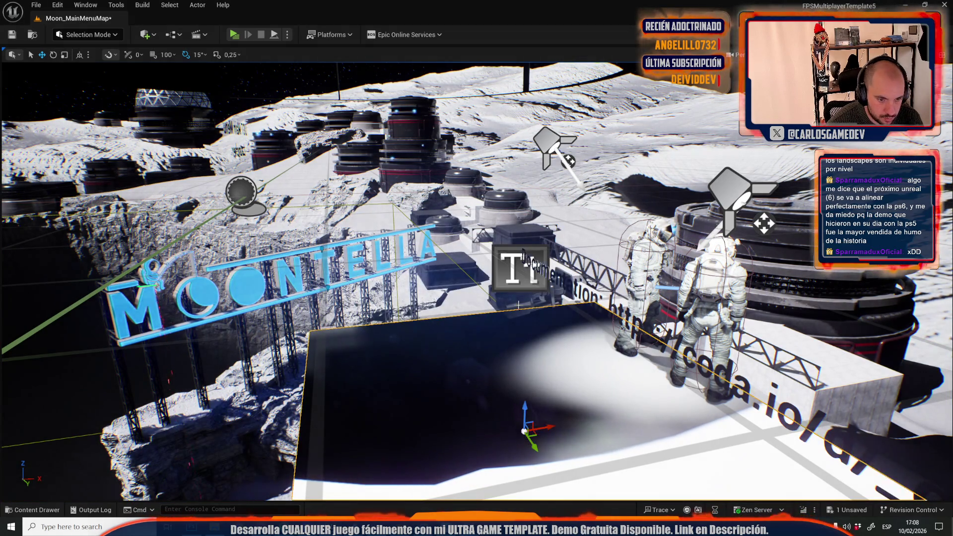
pyautogui.click(496, 300)
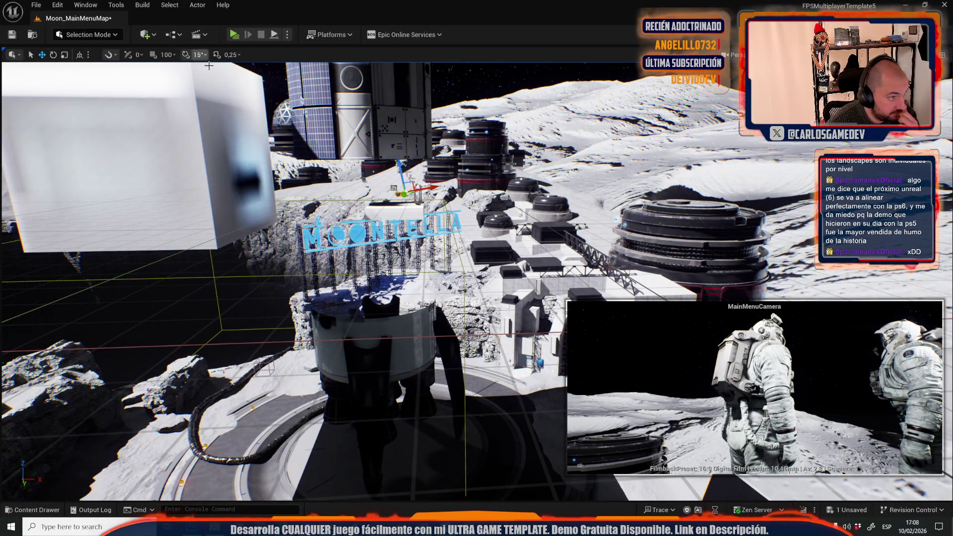
# In world space, move the MainMenuCamera down-left and rotate it toward Earth and the sign
pyautogui.click(80, 54)
pyautogui.moveTo(404, 192); pyautogui.dragTo(173, 425)
pyautogui.press('f')
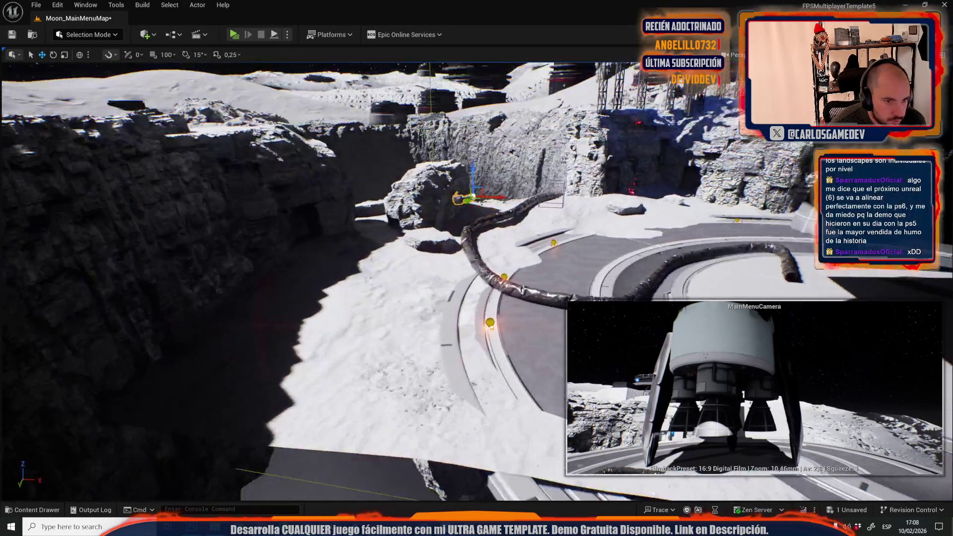
pyautogui.press('e')
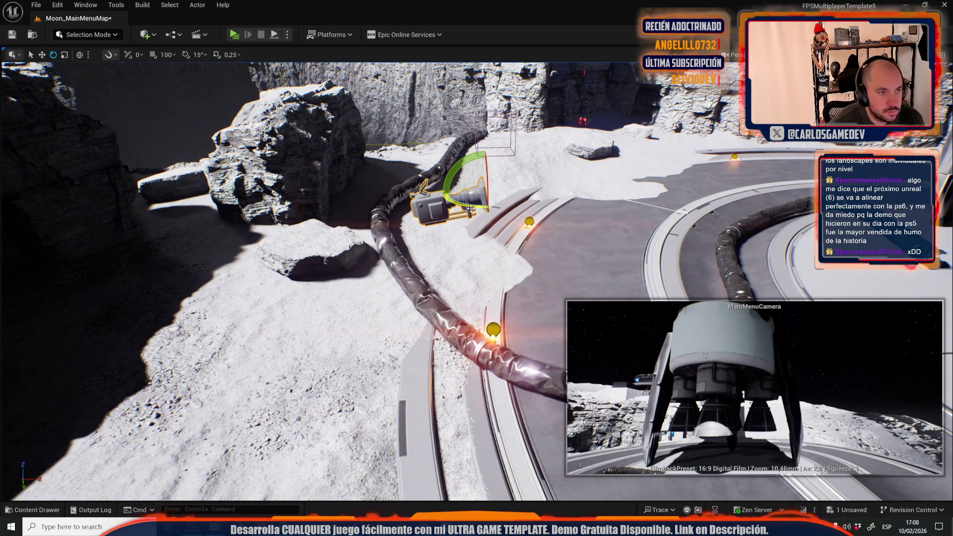
pyautogui.moveTo(470, 205)
pyautogui.mouseDown()
pyautogui.moveTo(452, 212)
pyautogui.moveTo(493, 100)
pyautogui.moveTo(437, 243)
pyautogui.moveTo(444, 256)
pyautogui.moveTo(475, 259)
pyautogui.mouseUp()
# Slide the MainMenuCamera along the hose track and shift it to the right
pyautogui.press('w')
pyautogui.press('e')
pyautogui.scroll(3, 475, 260)
pyautogui.scroll(-5, 504, 352)
pyautogui.press('w')
pyautogui.moveTo(504, 353); pyautogui.dragTo(555, 415)
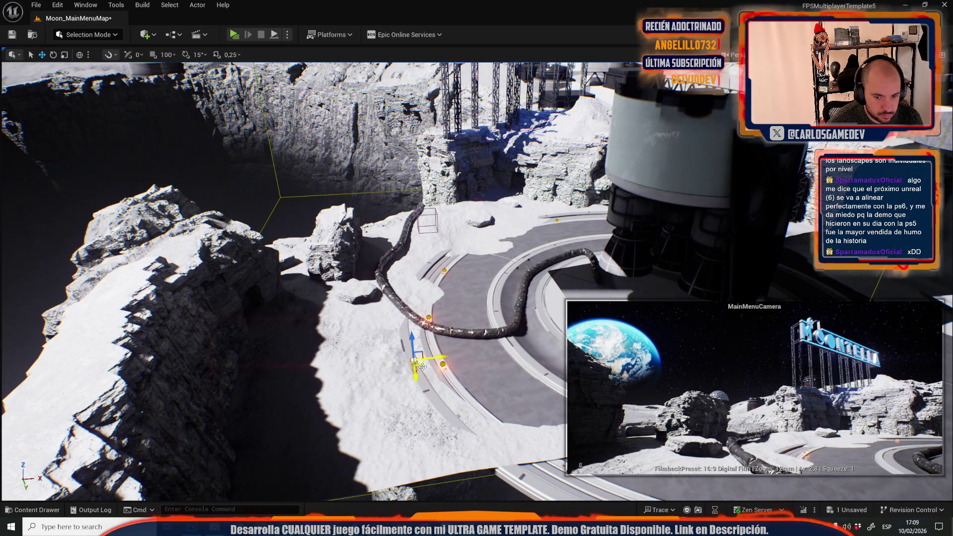
pyautogui.moveTo(422, 366); pyautogui.dragTo(495, 351)
# Tilt the MainMenuCamera up toward the sky in local space, then save with Ctrl+S
pyautogui.press('e')
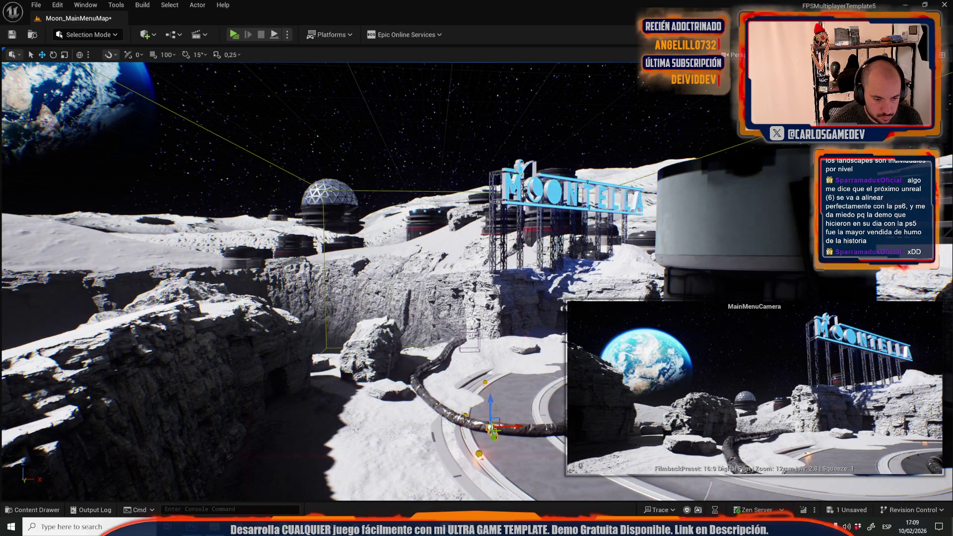
pyautogui.click(80, 56)
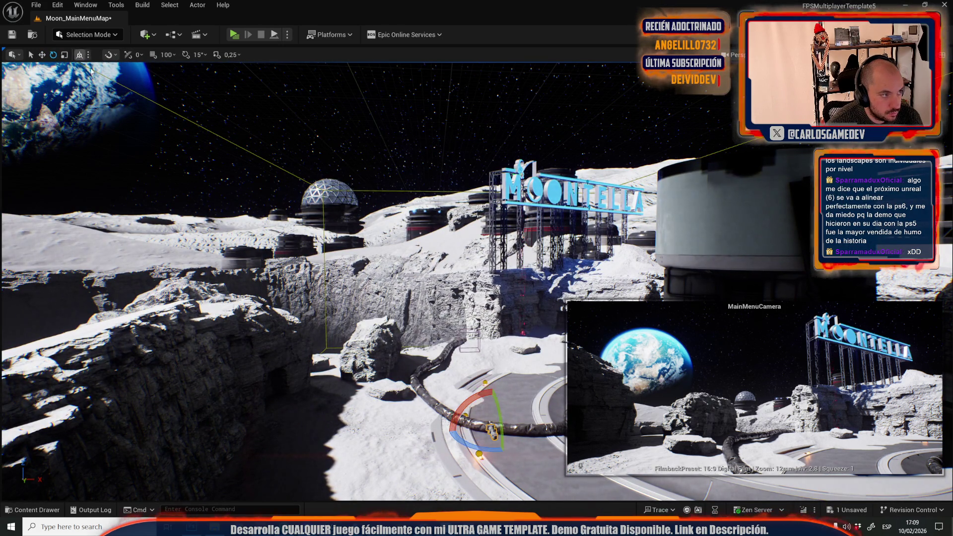
pyautogui.moveTo(498, 416)
pyautogui.mouseDown()
pyautogui.moveTo(499, 387)
pyautogui.moveTo(492, 432)
pyautogui.mouseUp()
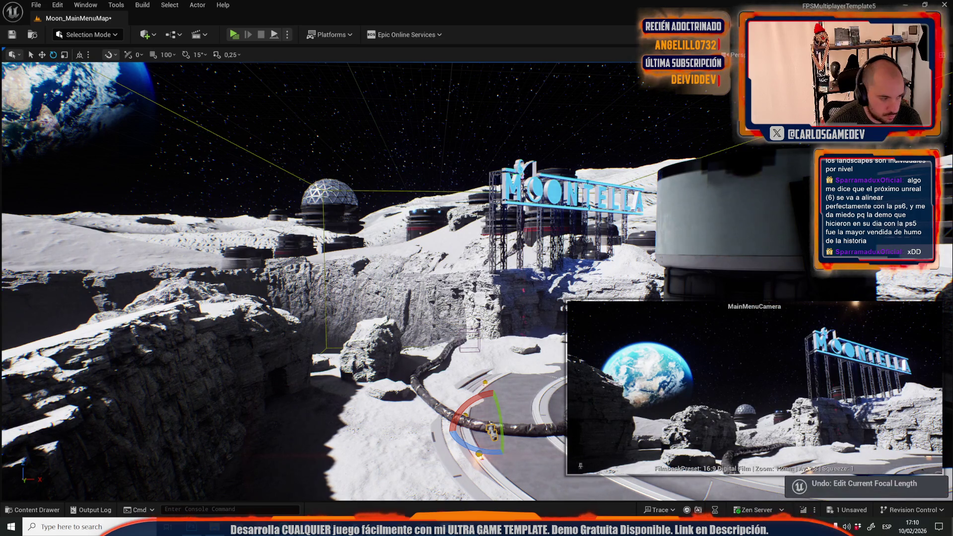
pyautogui.moveTo(499, 419); pyautogui.dragTo(499, 430)
pyautogui.moveTo(430, 351)
pyautogui.mouseDown()
pyautogui.moveTo(431, 333)
pyautogui.moveTo(412, 313)
pyautogui.mouseUp()
pyautogui.press('f')
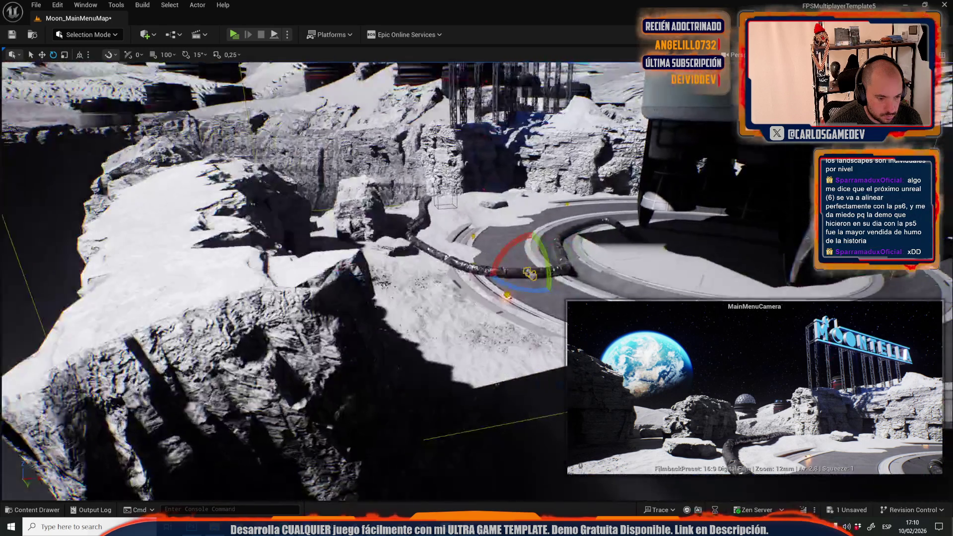
pyautogui.moveTo(412, 312)
pyautogui.mouseDown()
pyautogui.moveTo(407, 258)
pyautogui.moveTo(392, 318)
pyautogui.moveTo(407, 385)
pyautogui.mouseUp()
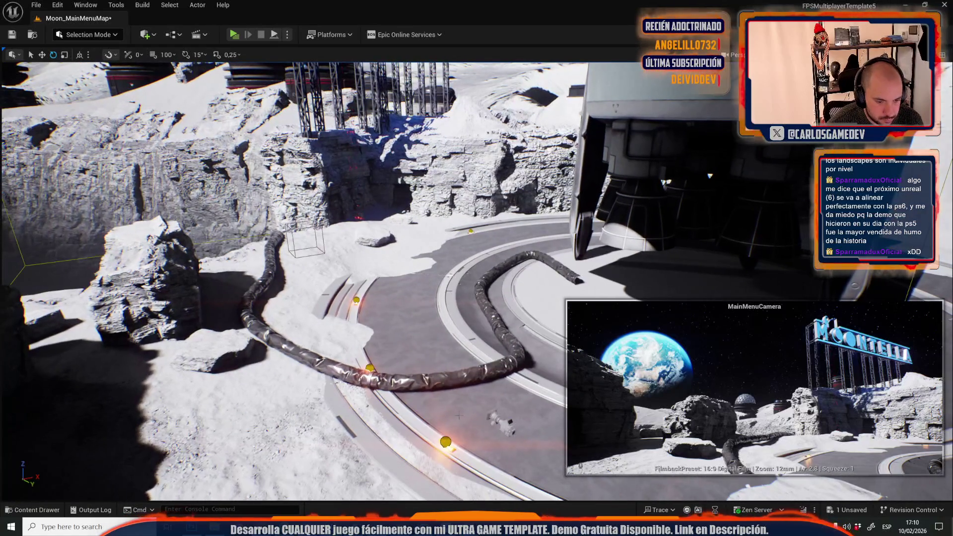
pyautogui.moveTo(496, 379); pyautogui.dragTo(467, 388)
pyautogui.hotkey('ctrl', 's')
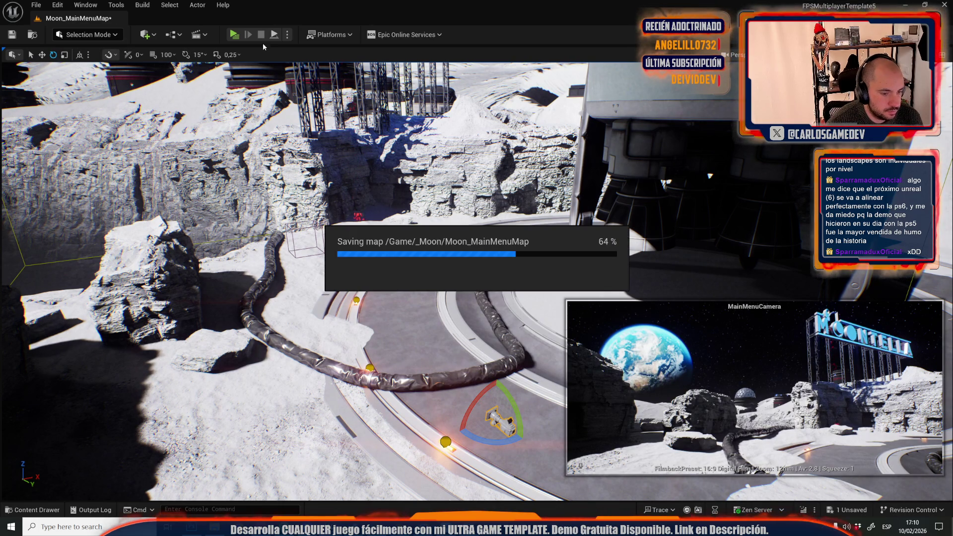
# Preview the main menu in Play, then shift the MainMenuCamera slightly sideways
pyautogui.click(235, 35)
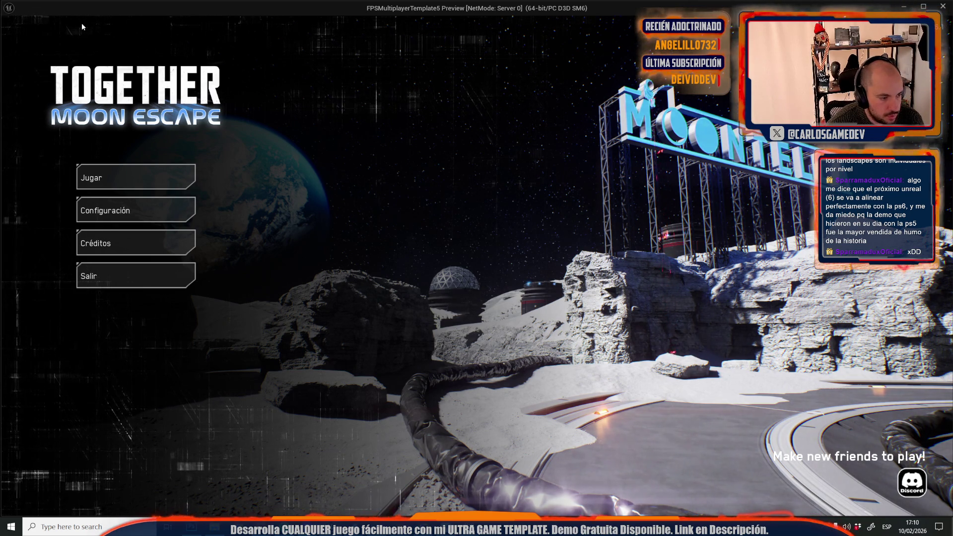
pyautogui.press('Escape')
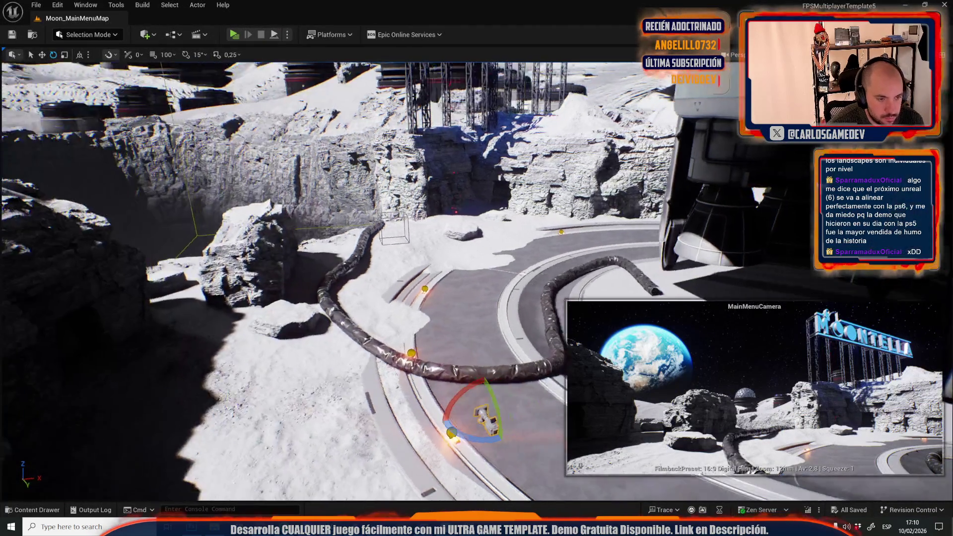
pyautogui.press('w')
pyautogui.press('f')
pyautogui.moveTo(498, 339); pyautogui.dragTo(528, 346)
pyautogui.press('e')
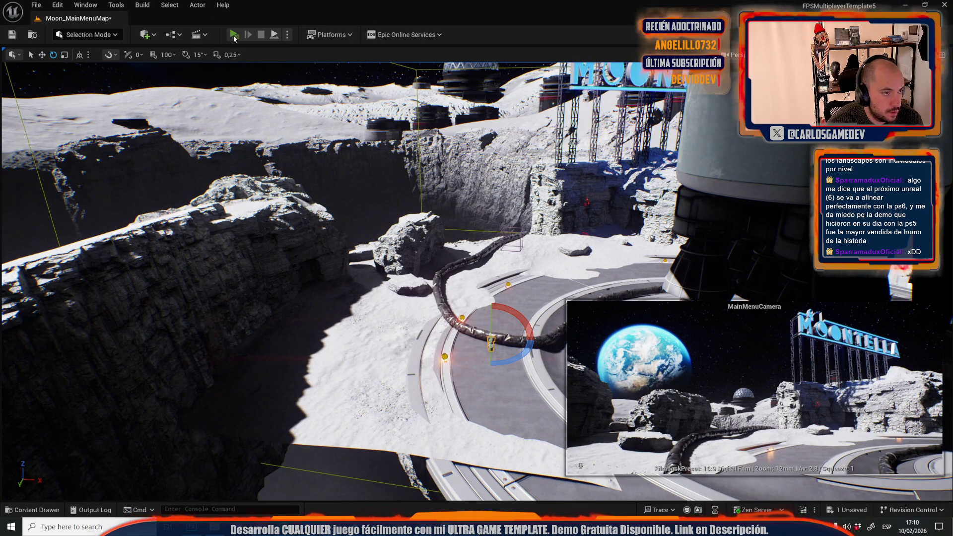
# Preview the menu again and turn the camera a few degrees
pyautogui.click(234, 35)
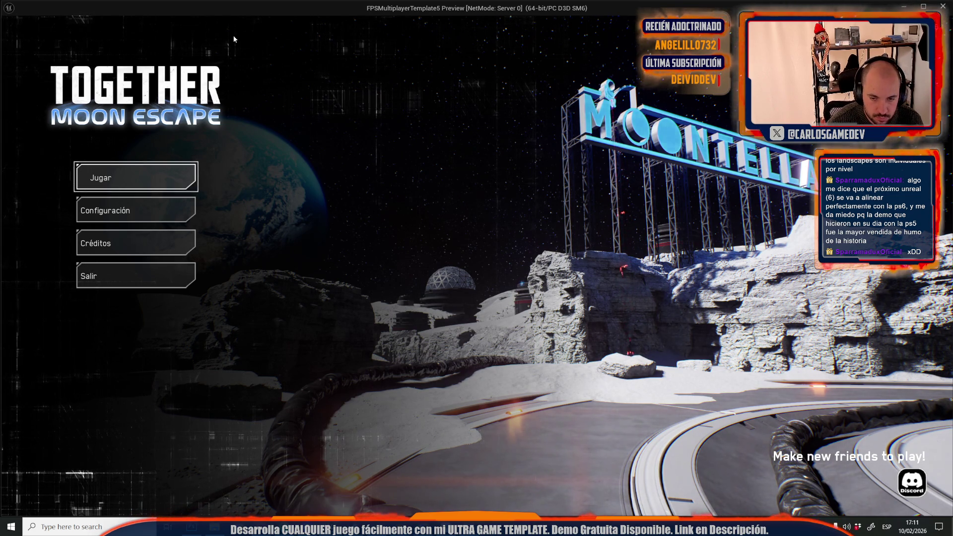
pyautogui.press('Escape')
pyautogui.moveTo(516, 313)
pyautogui.mouseDown()
pyautogui.moveTo(496, 316)
pyautogui.moveTo(519, 349)
pyautogui.moveTo(491, 314)
pyautogui.moveTo(496, 328)
pyautogui.mouseUp()
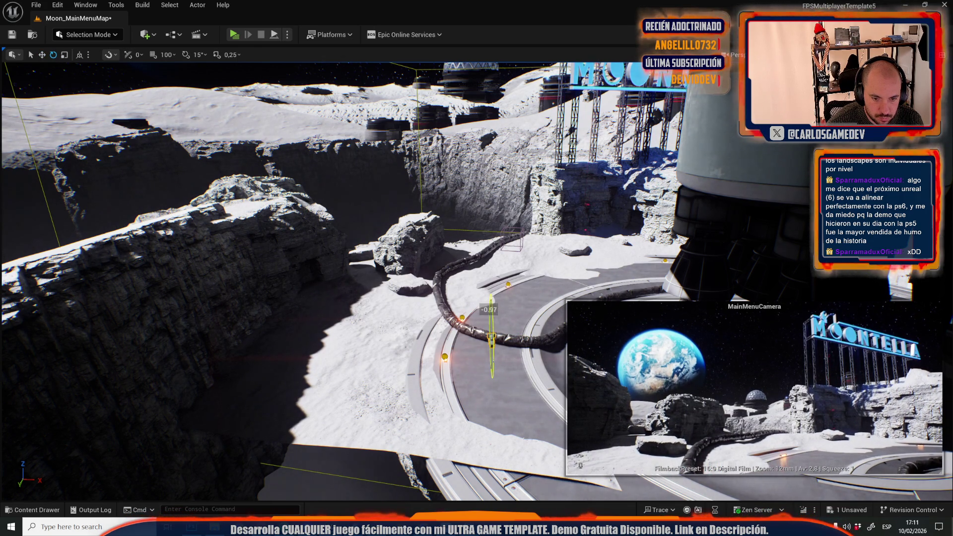
# Select the Earth sphere and move it further right in the sky
pyautogui.click(674, 380)
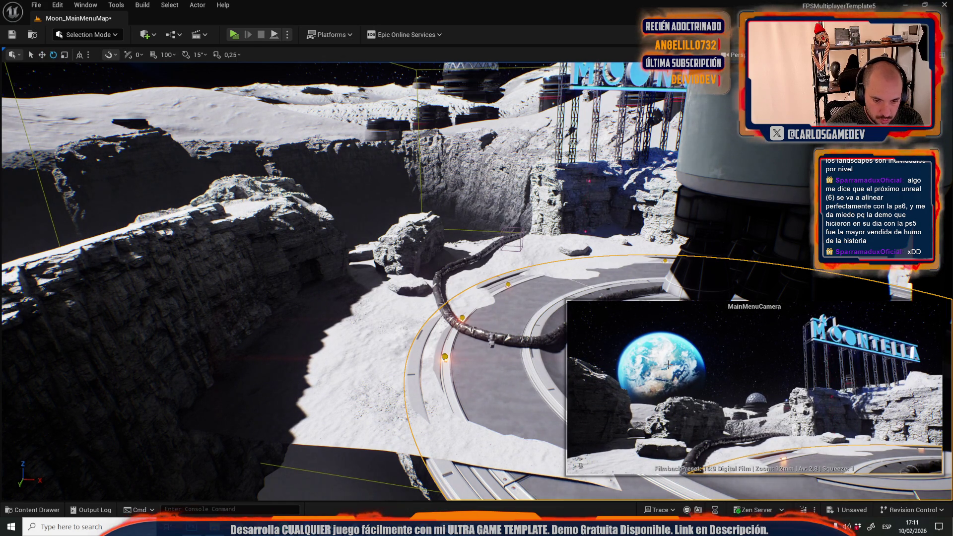
pyautogui.click(496, 339)
pyautogui.moveTo(457, 397); pyautogui.dragTo(458, 361)
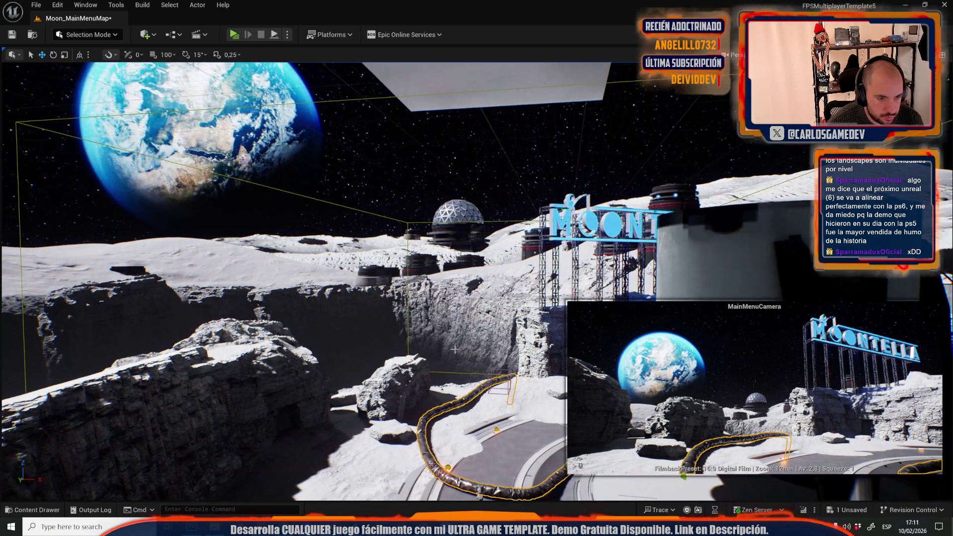
pyautogui.click(212, 147)
pyautogui.moveTo(197, 141); pyautogui.dragTo(462, 144)
# Rotate Earth about 34 degrees on world axes, fine-tune it, then deselect it
pyautogui.press('e')
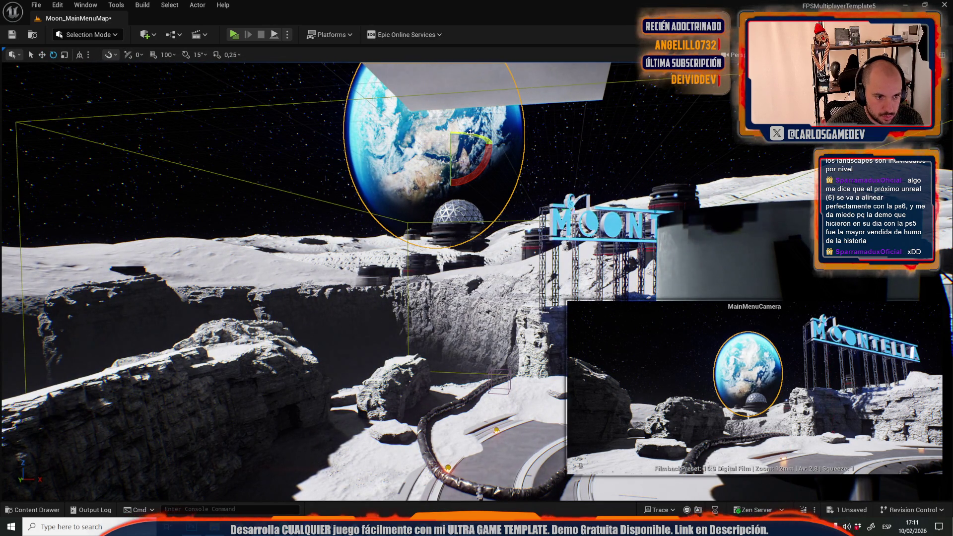
pyautogui.click(80, 55)
pyautogui.moveTo(474, 134)
pyautogui.mouseDown()
pyautogui.moveTo(491, 141)
pyautogui.moveTo(459, 139)
pyautogui.moveTo(543, 149)
pyautogui.moveTo(544, 165)
pyautogui.moveTo(365, 128)
pyautogui.moveTo(536, 180)
pyautogui.moveTo(405, 173)
pyautogui.moveTo(506, 179)
pyautogui.moveTo(508, 193)
pyautogui.moveTo(464, 196)
pyautogui.moveTo(464, 206)
pyautogui.moveTo(473, 70)
pyautogui.moveTo(447, 100)
pyautogui.moveTo(481, 128)
pyautogui.moveTo(599, 134)
pyautogui.mouseUp()
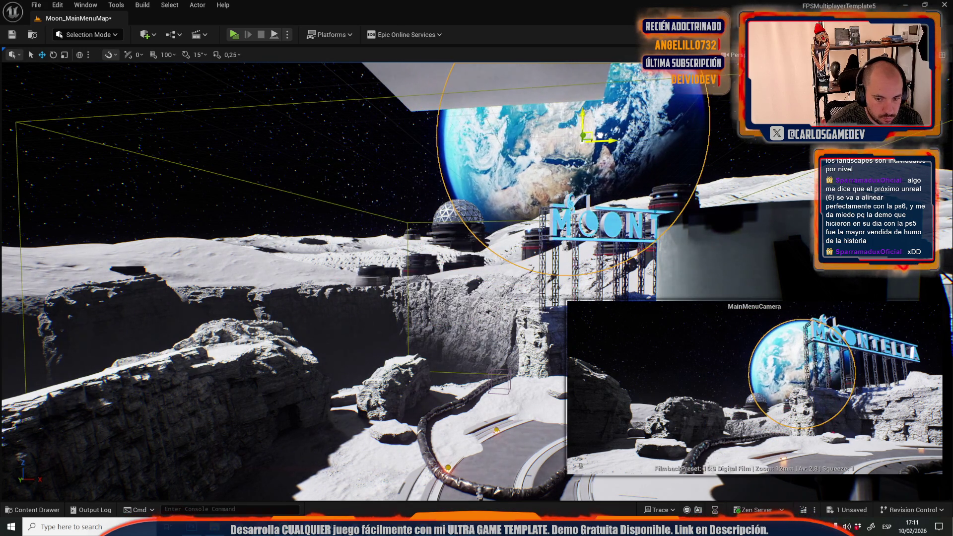
pyautogui.press('e')
pyautogui.moveTo(539, 143); pyautogui.dragTo(571, 147)
pyautogui.hotkey('ctrl', 'z')
pyautogui.press('Escape')
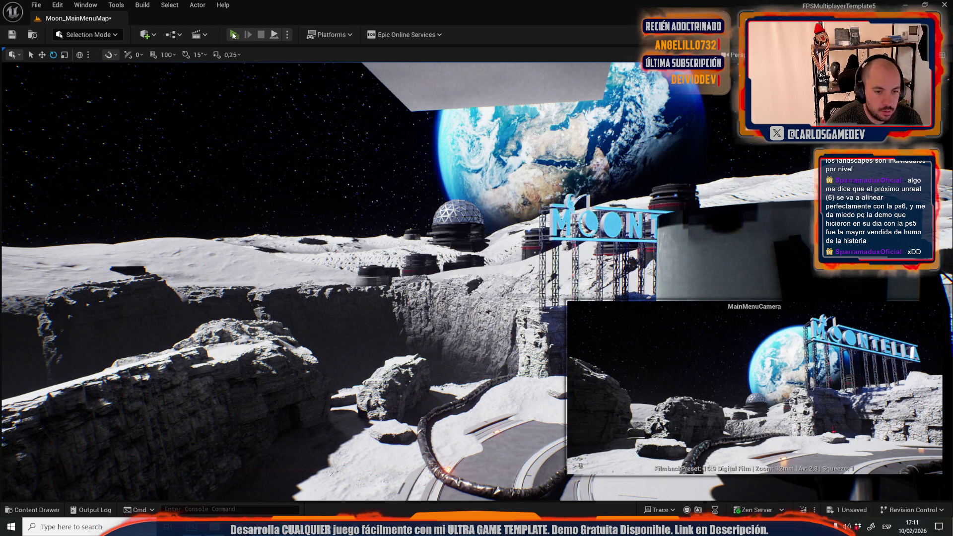
pyautogui.click(233, 35)
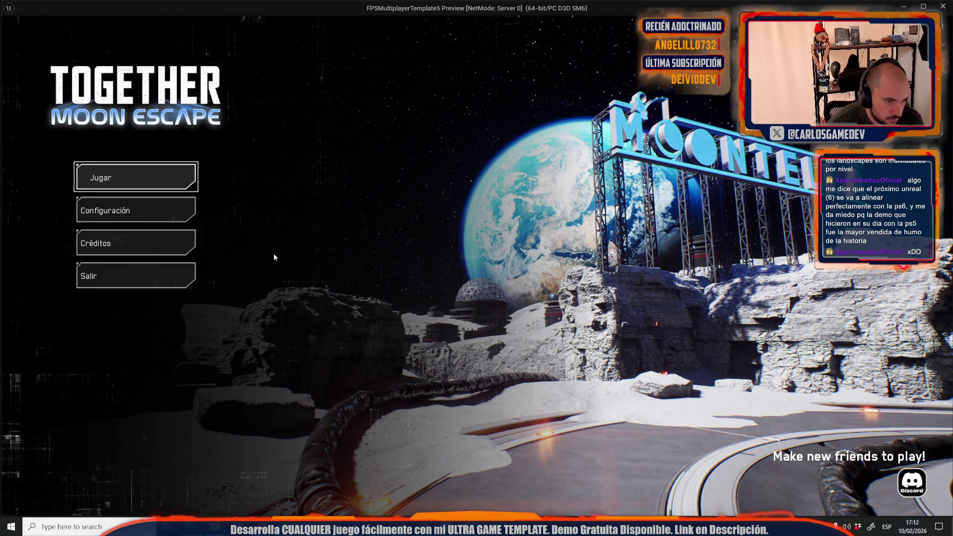
pyautogui.press('Escape')
pyautogui.click(301, 252)
pyautogui.press('f')
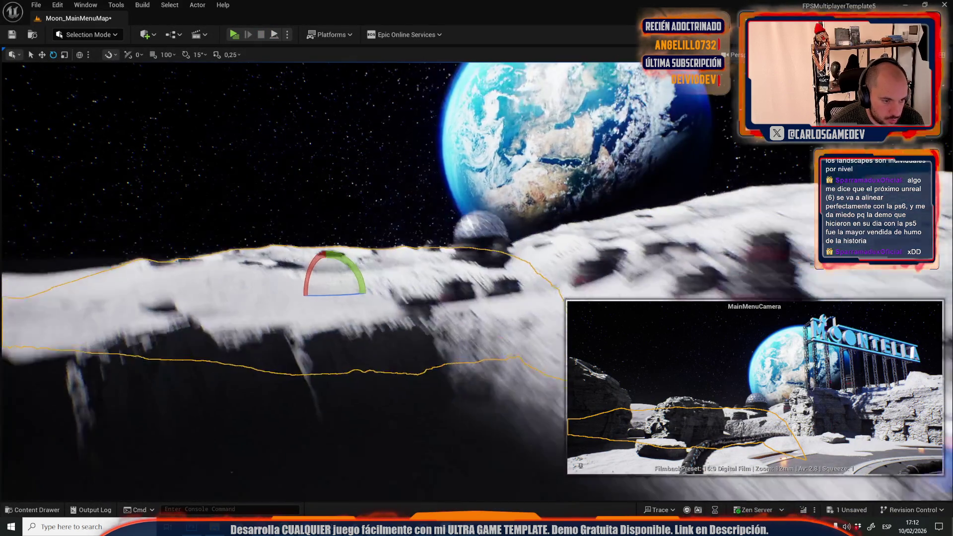
# Move the first terrain piece up and far to the left, then preview the menu
pyautogui.press('w')
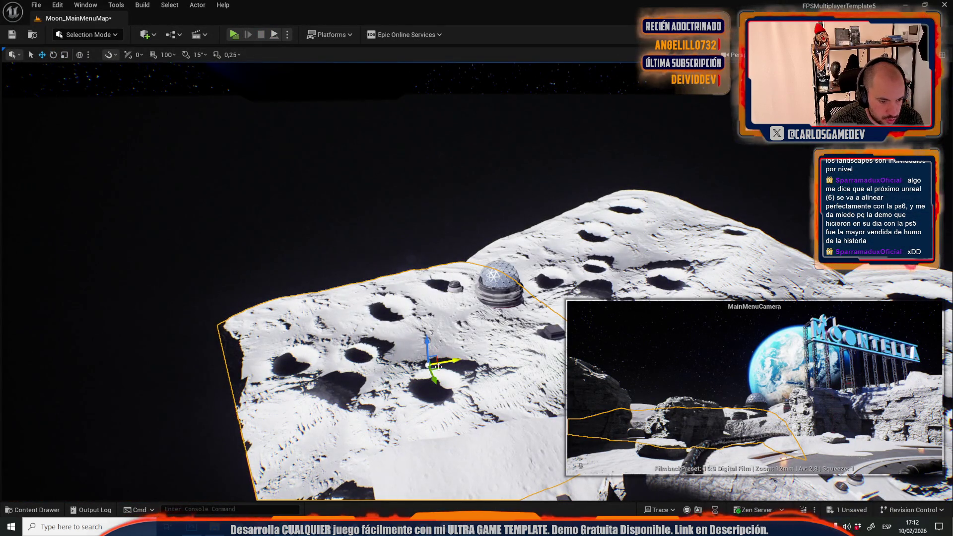
pyautogui.moveTo(429, 356)
pyautogui.mouseDown()
pyautogui.moveTo(325, 263)
pyautogui.moveTo(349, 263)
pyautogui.moveTo(342, 200)
pyautogui.moveTo(372, 198)
pyautogui.moveTo(345, 218)
pyautogui.moveTo(356, 241)
pyautogui.moveTo(351, 226)
pyautogui.mouseUp()
pyautogui.press('e')
pyautogui.press('r')
pyautogui.press('e')
pyautogui.press('w')
pyautogui.press('Escape')
pyautogui.click(420, 295)
pyautogui.moveTo(389, 252); pyautogui.dragTo(50, 234)
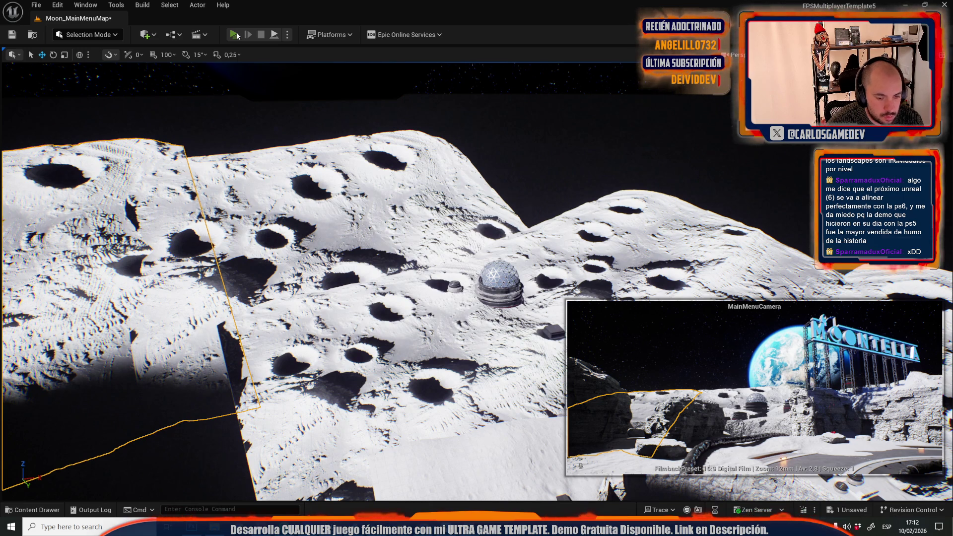
pyautogui.click(236, 34)
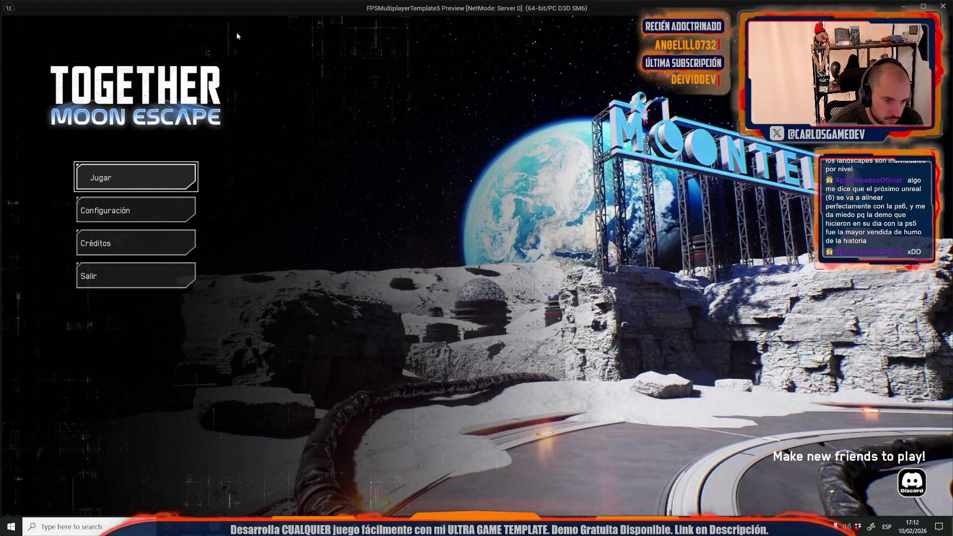
pyautogui.press('Escape')
# Scale the central terrain piece down
pyautogui.click(389, 287)
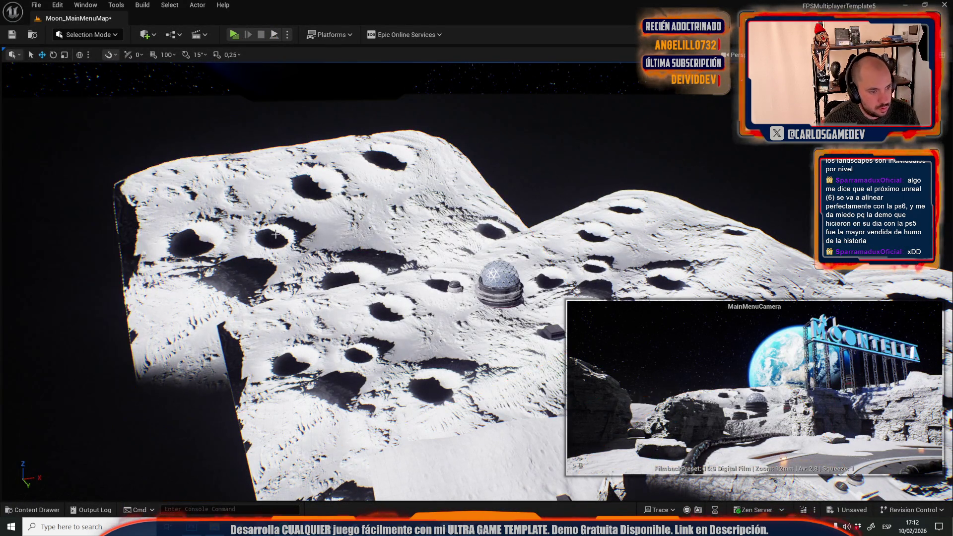
pyautogui.press('e')
pyautogui.press('r')
pyautogui.moveTo(353, 254)
pyautogui.mouseDown()
pyautogui.moveTo(451, 255)
pyautogui.moveTo(427, 251)
pyautogui.moveTo(441, 250)
pyautogui.moveTo(431, 250)
pyautogui.moveTo(422, 228)
pyautogui.moveTo(442, 256)
pyautogui.moveTo(28, 295)
pyautogui.moveTo(26, 220)
pyautogui.mouseUp()
# Raise the central terrain slightly and check the menu view in Play
pyautogui.press('w')
pyautogui.press('e')
pyautogui.press('w')
pyautogui.press('e')
pyautogui.press('w')
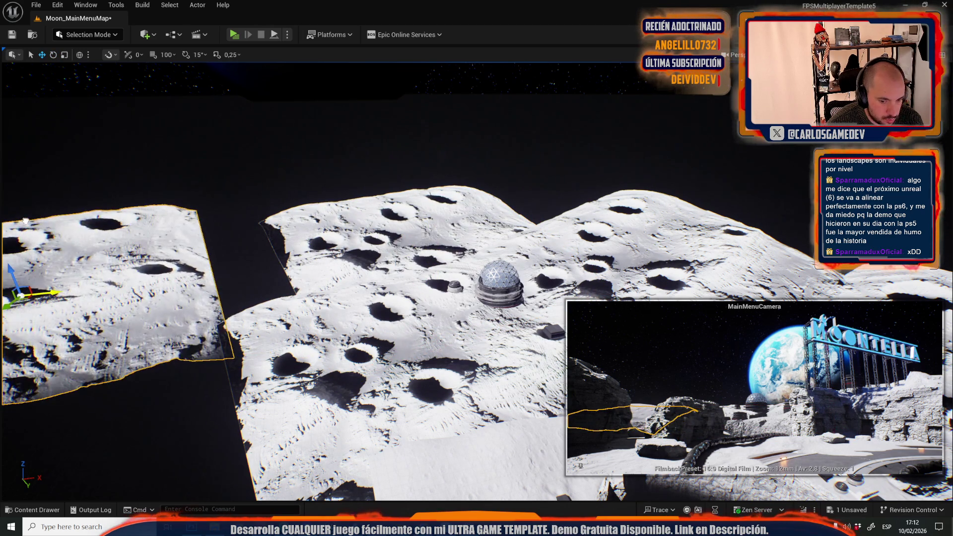
pyautogui.press('f')
pyautogui.moveTo(281, 231)
pyautogui.mouseDown()
pyautogui.moveTo(282, 206)
pyautogui.moveTo(318, 220)
pyautogui.mouseUp()
pyautogui.press('e')
pyautogui.click(583, 199)
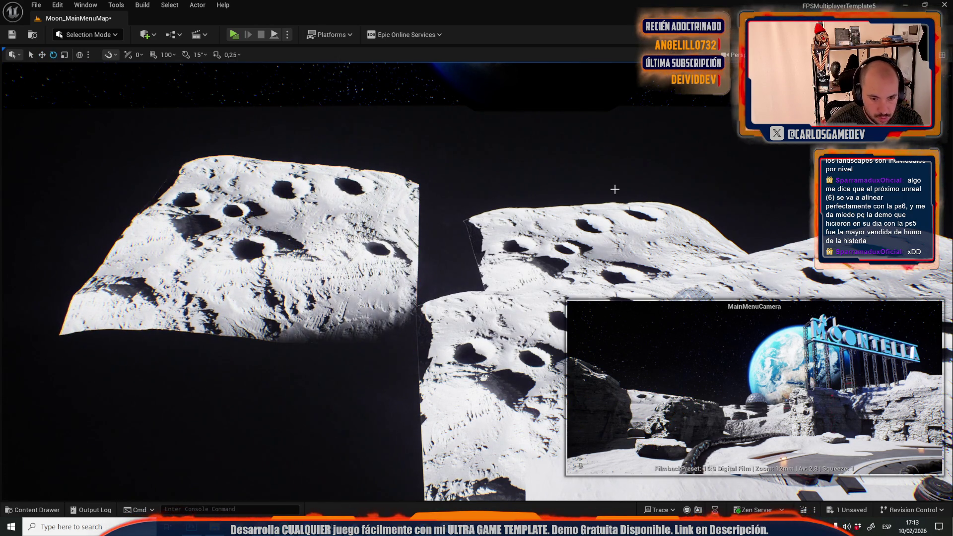
pyautogui.click(234, 34)
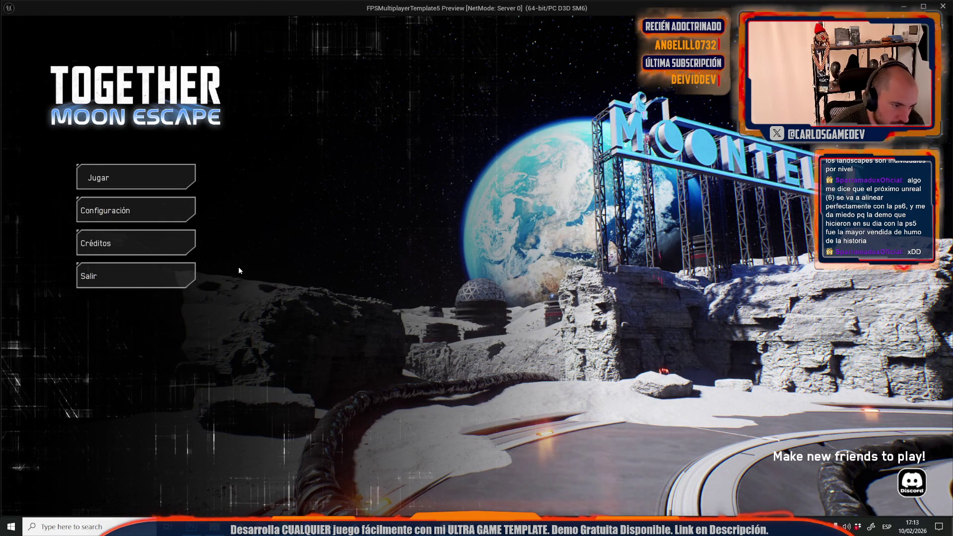
pyautogui.press('Escape')
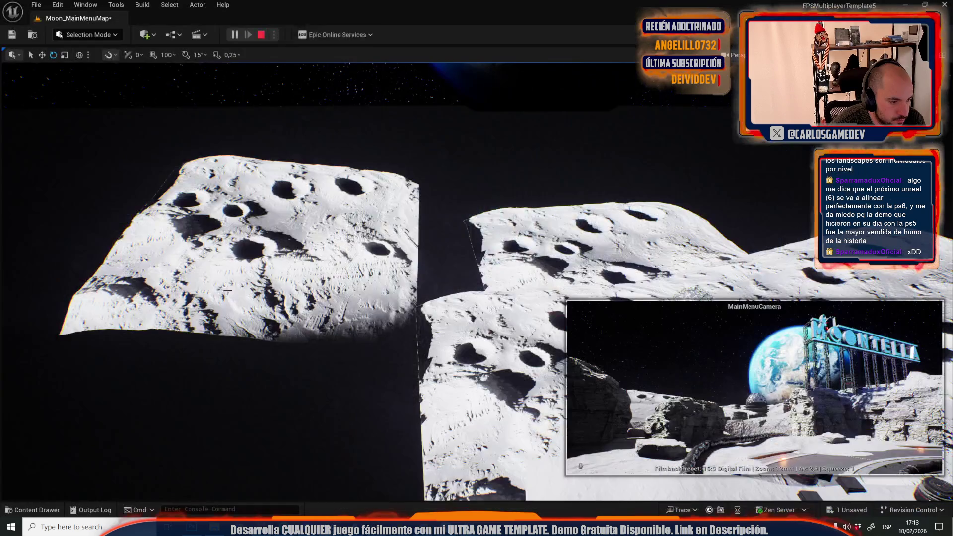
# Try rotating the moon landscape by 28 and -10.6 degrees, undoing both
pyautogui.moveTo(264, 223); pyautogui.dragTo(268, 268)
pyautogui.moveTo(271, 201); pyautogui.dragTo(281, 204)
pyautogui.hotkey('ctrl', 'z')
pyautogui.press('w')
pyautogui.hotkey('ctrl', 'z')
pyautogui.press('e')
pyautogui.moveTo(281, 203)
pyautogui.mouseDown()
pyautogui.moveTo(280, 181)
pyautogui.moveTo(305, 208)
pyautogui.moveTo(280, 197)
pyautogui.mouseUp()
pyautogui.hotkey('ctrl', 'z')
pyautogui.press('w')
pyautogui.press('e')
# Reselect the left landscape, deselect it, and preview the menu once more
pyautogui.click(517, 165)
pyautogui.click(290, 202)
pyautogui.press('w')
pyautogui.click(410, 162)
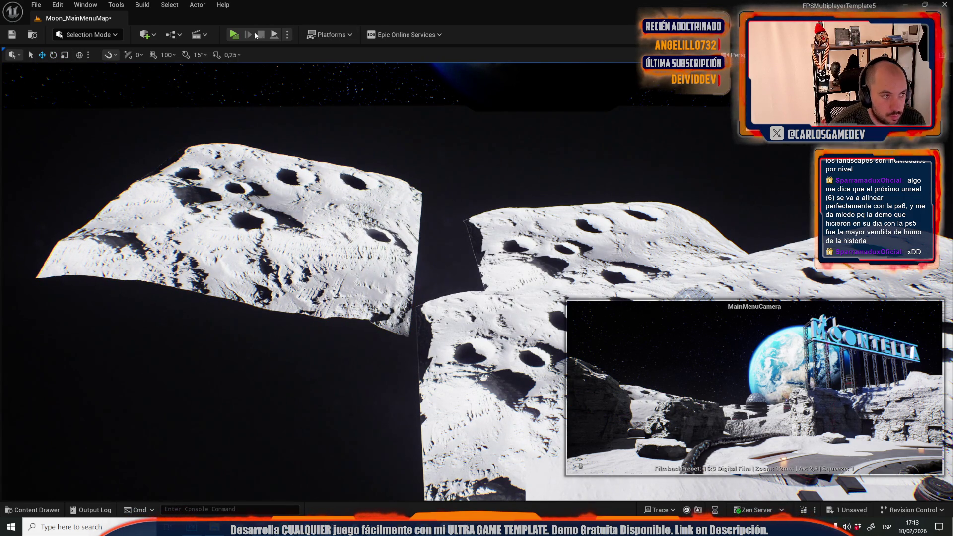
pyautogui.click(235, 34)
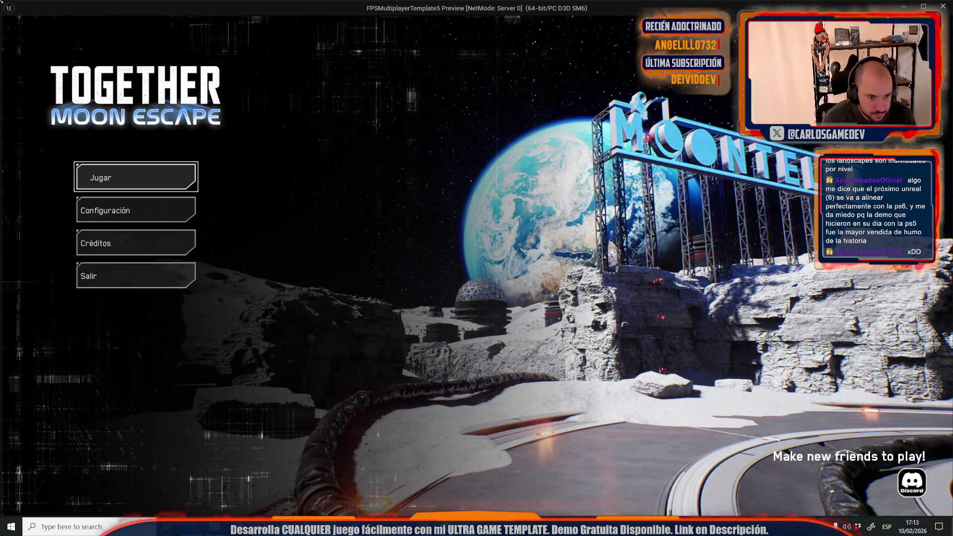
pyautogui.press('Escape')
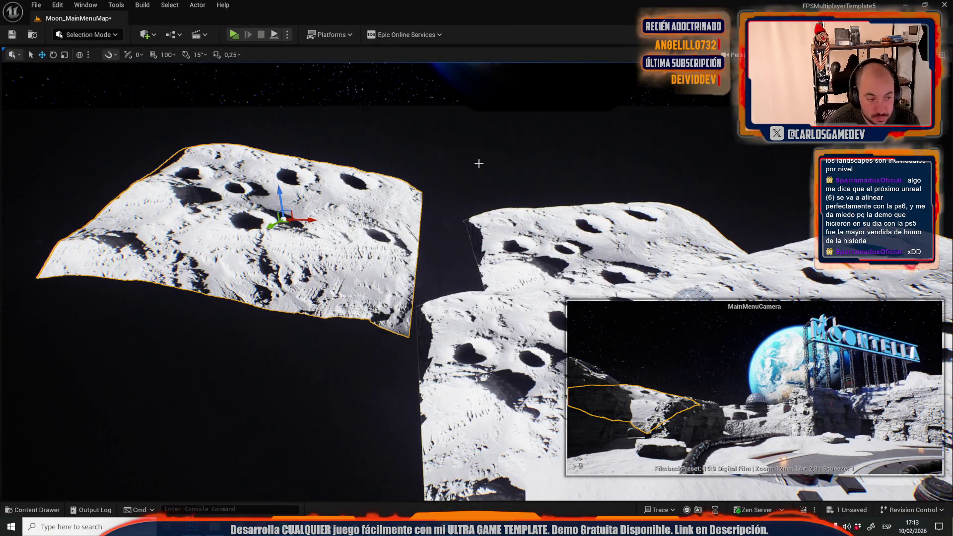
# Select the left astronaut and bring the view down to the ramp beside it
pyautogui.click(453, 223)
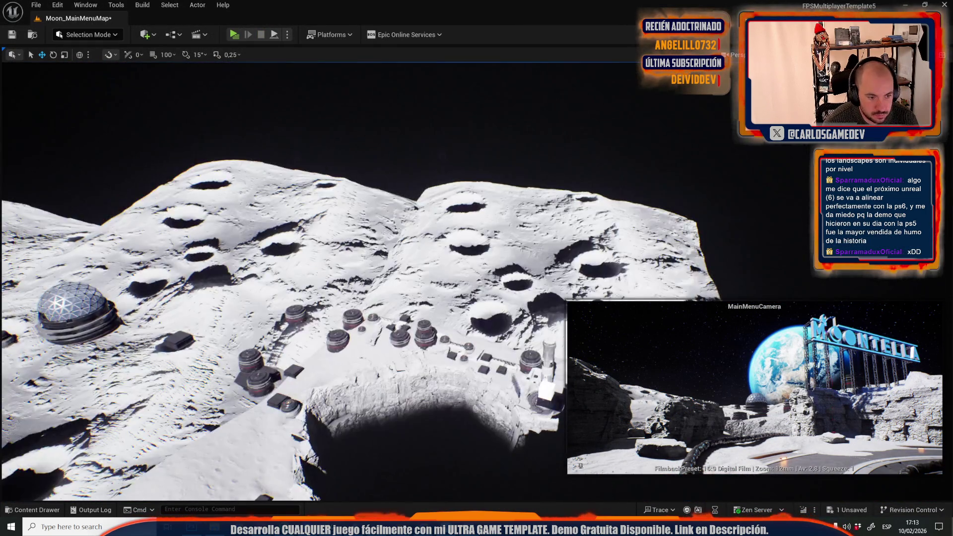
pyautogui.press('w')
pyautogui.press('w')
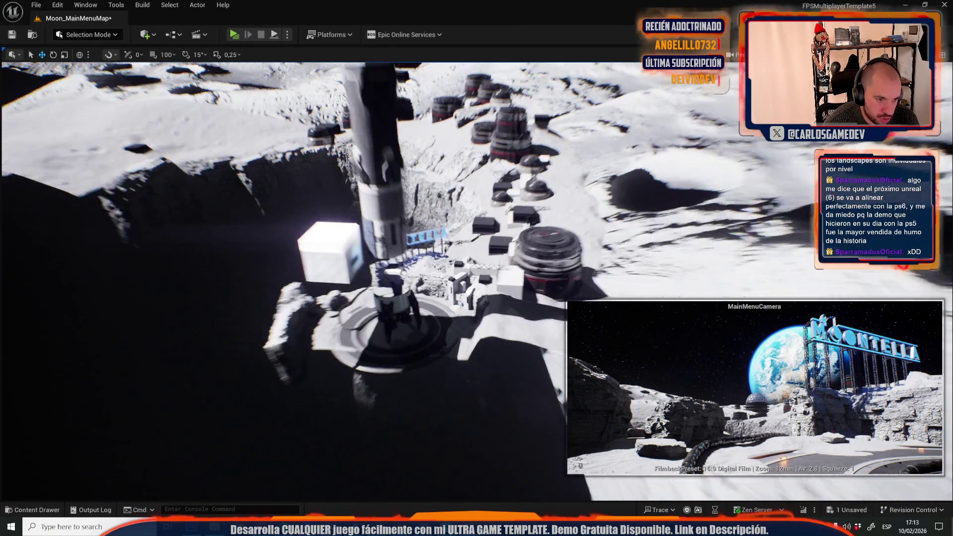
pyautogui.press('w')
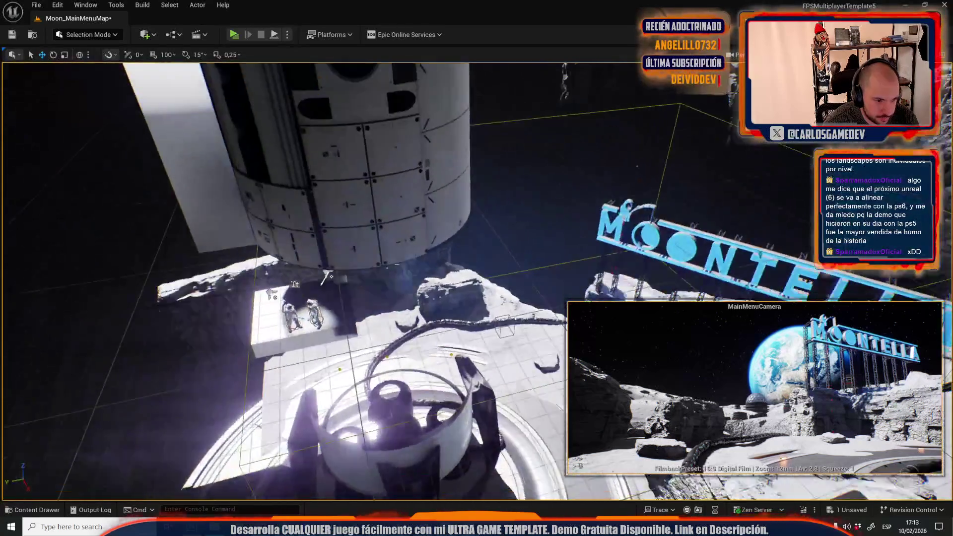
pyautogui.press('w')
pyautogui.click(352, 291)
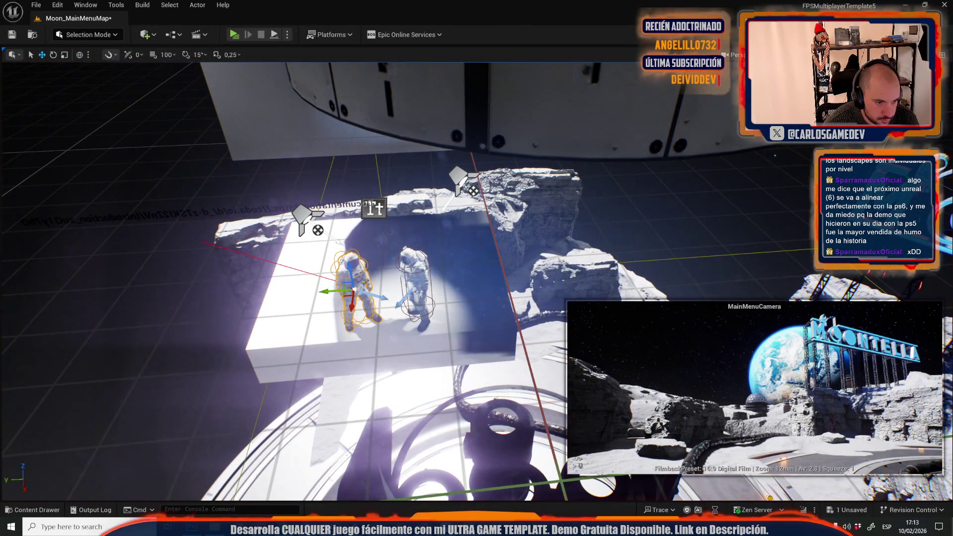
pyautogui.press('w')
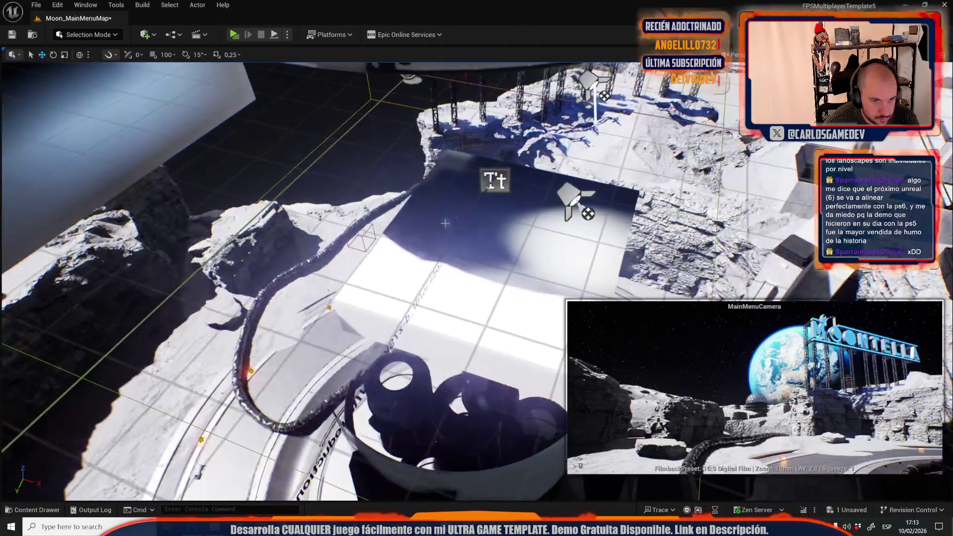
pyautogui.press('w')
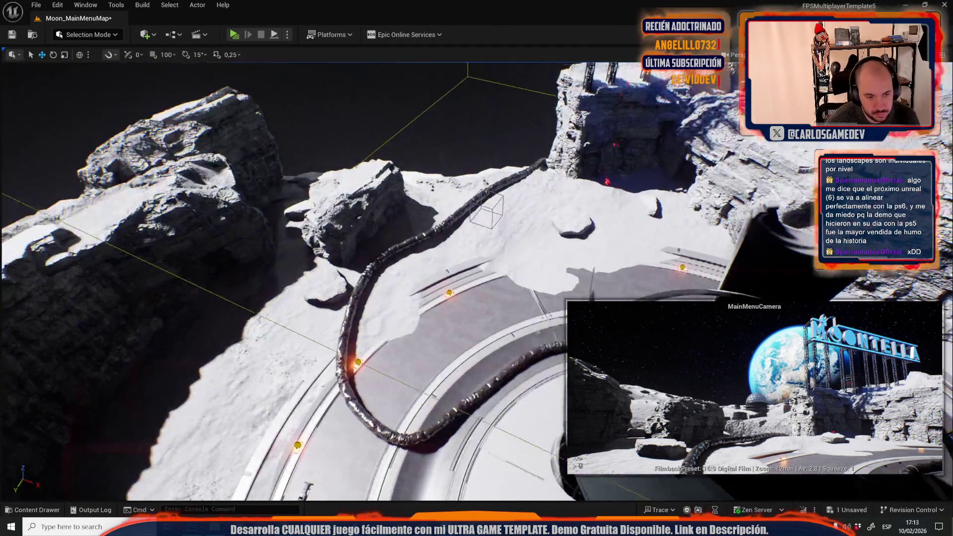
pyautogui.press('s')
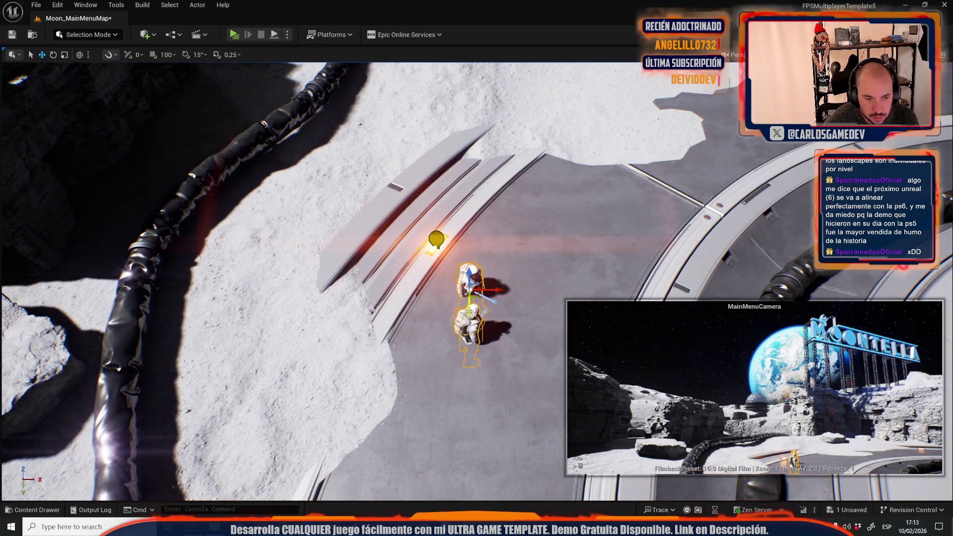
pyautogui.press('q')
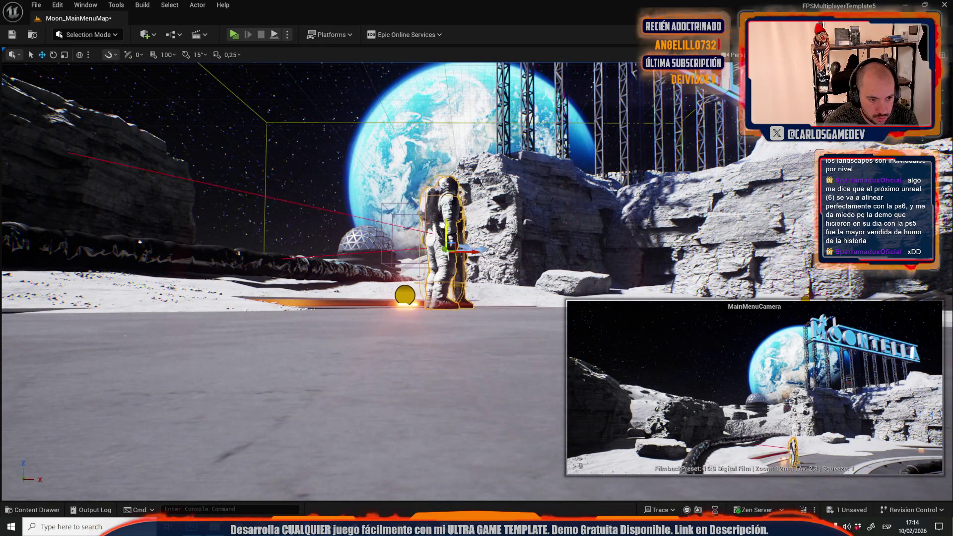
pyautogui.press('e')
pyautogui.press('s')
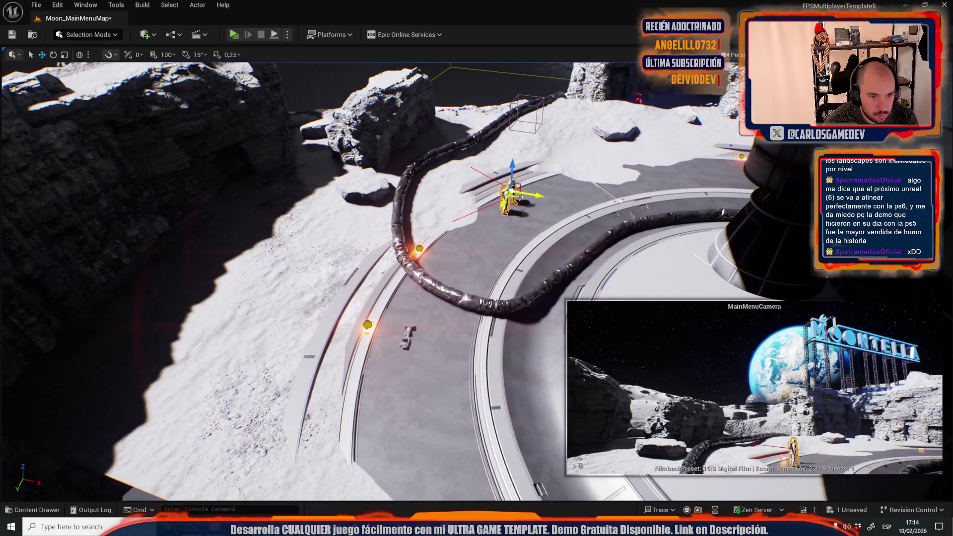
# Place the astronaut on the lower ramp near the hose, turned toward the camera, and preview
pyautogui.moveTo(519, 197)
pyautogui.mouseDown()
pyautogui.moveTo(444, 310)
pyautogui.moveTo(446, 327)
pyautogui.moveTo(454, 300)
pyautogui.mouseUp()
pyautogui.click(407, 337)
pyautogui.moveTo(412, 333)
pyautogui.mouseDown()
pyautogui.moveTo(406, 341)
pyautogui.moveTo(418, 339)
pyautogui.mouseUp()
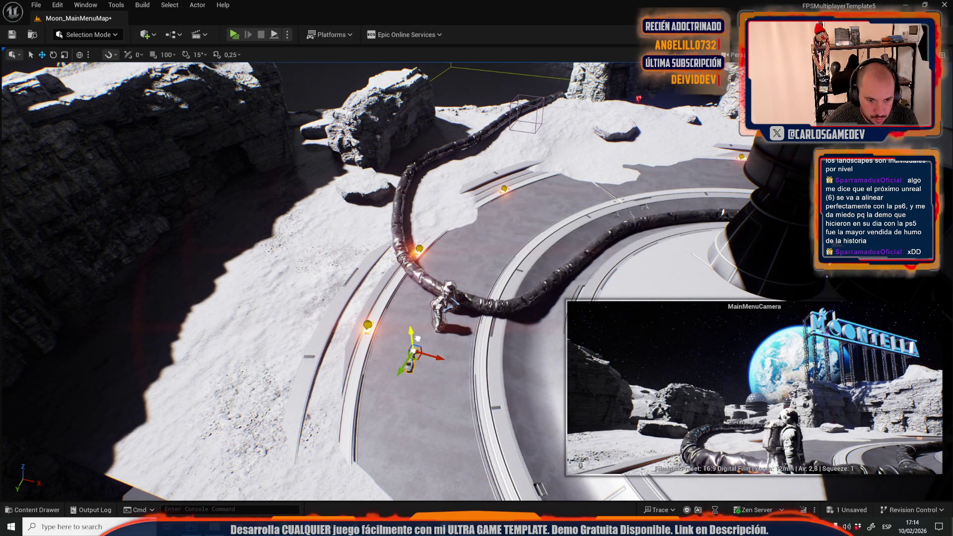
pyautogui.moveTo(418, 338)
pyautogui.mouseDown()
pyautogui.moveTo(426, 342)
pyautogui.moveTo(414, 362)
pyautogui.moveTo(433, 354)
pyautogui.mouseUp()
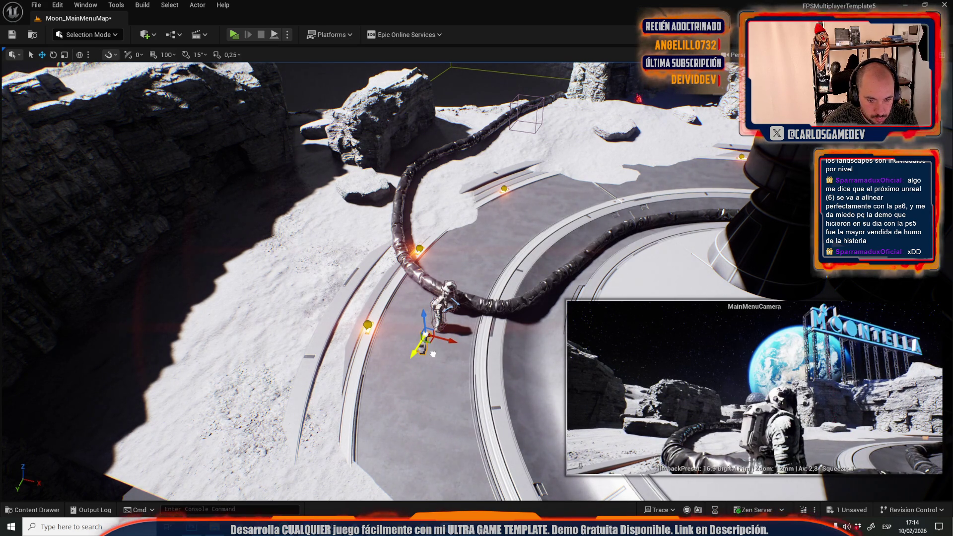
pyautogui.moveTo(443, 323)
pyautogui.mouseDown()
pyautogui.moveTo(448, 344)
pyautogui.moveTo(471, 350)
pyautogui.mouseUp()
pyautogui.press('e')
pyautogui.click(234, 34)
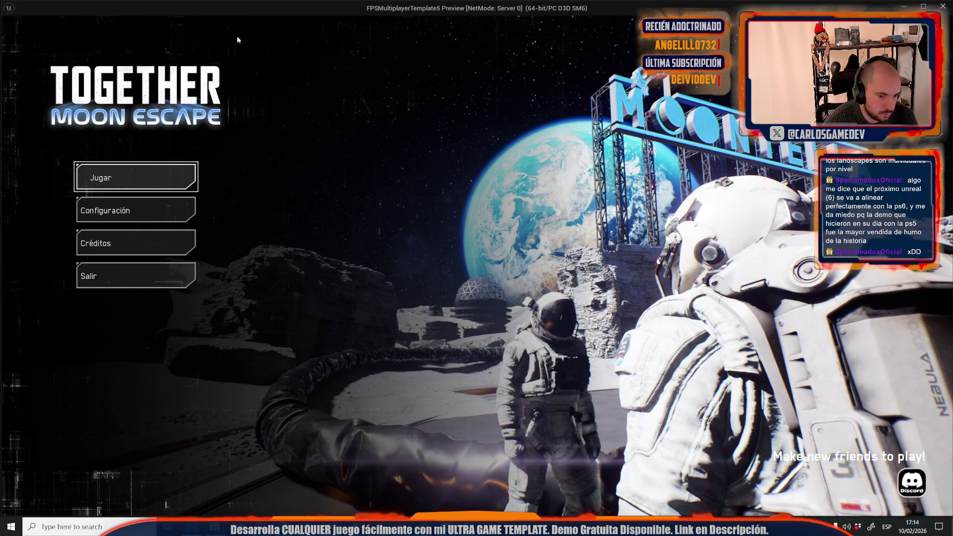
pyautogui.press('Escape')
# Move one astronaut left along the hose and check the menu background in Play
pyautogui.click(442, 330)
pyautogui.click(455, 308)
pyautogui.press('r')
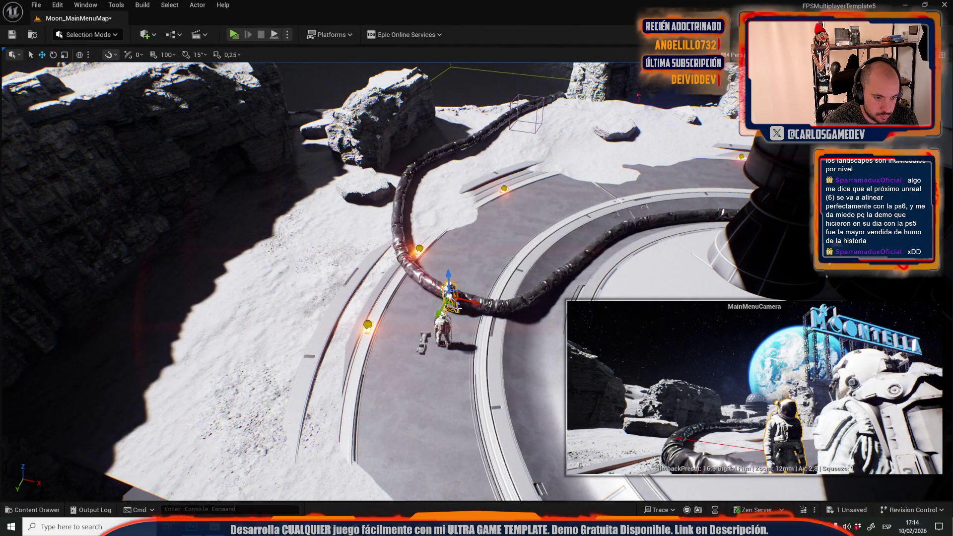
pyautogui.moveTo(453, 305)
pyautogui.mouseDown()
pyautogui.moveTo(432, 300)
pyautogui.moveTo(447, 318)
pyautogui.moveTo(479, 282)
pyautogui.moveTo(486, 287)
pyautogui.mouseUp()
pyautogui.click(442, 330)
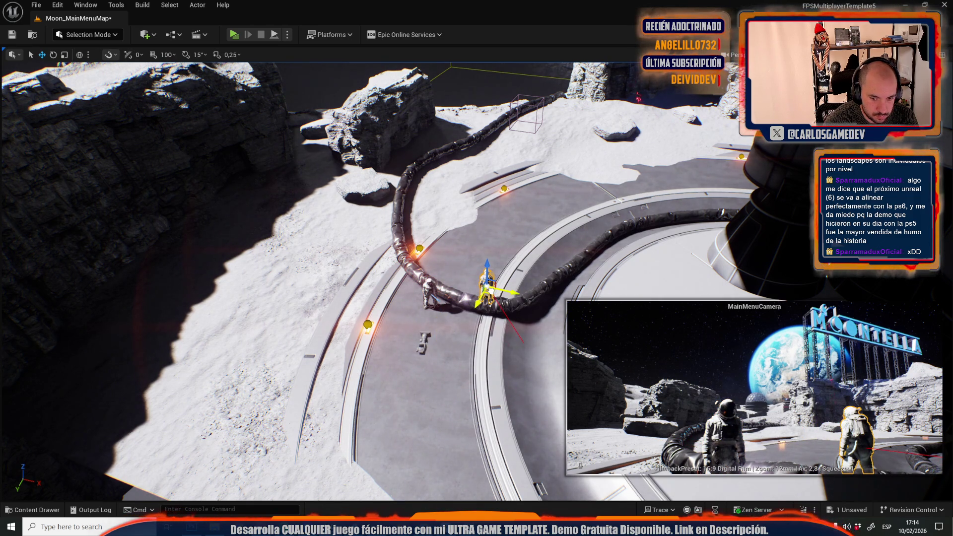
pyautogui.click(241, 37)
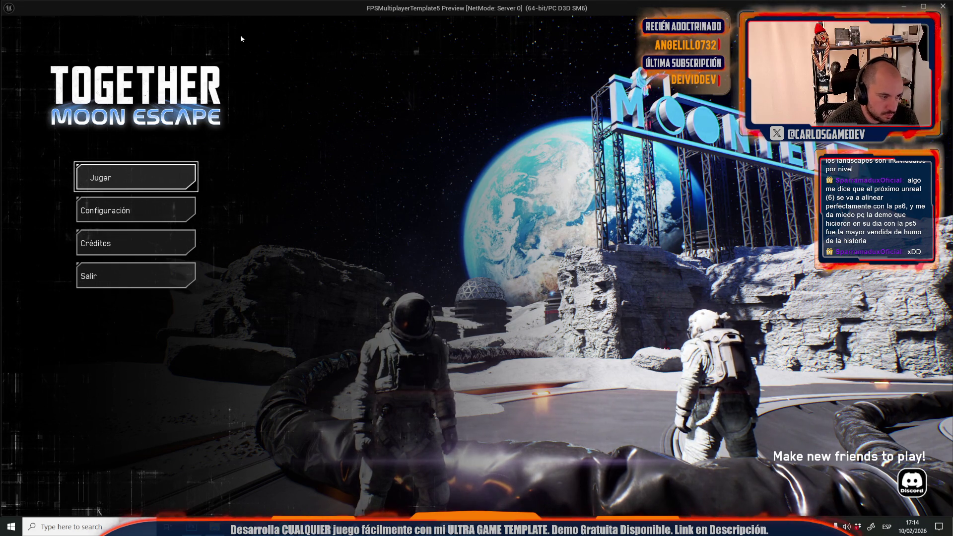
pyautogui.press('Escape')
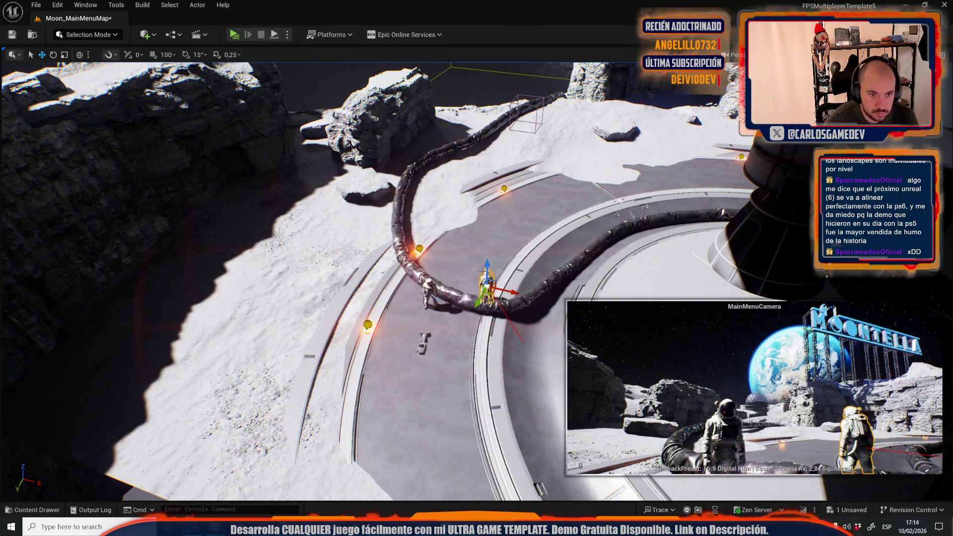
# Lift the astronauts up onto the distant snowy rock, previewing the result
pyautogui.moveTo(492, 294); pyautogui.dragTo(588, 140)
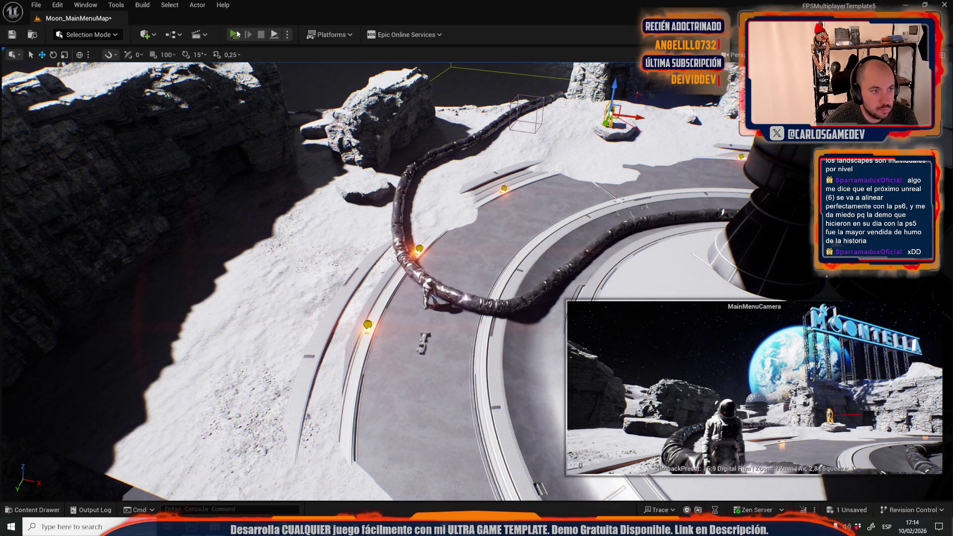
pyautogui.click(236, 34)
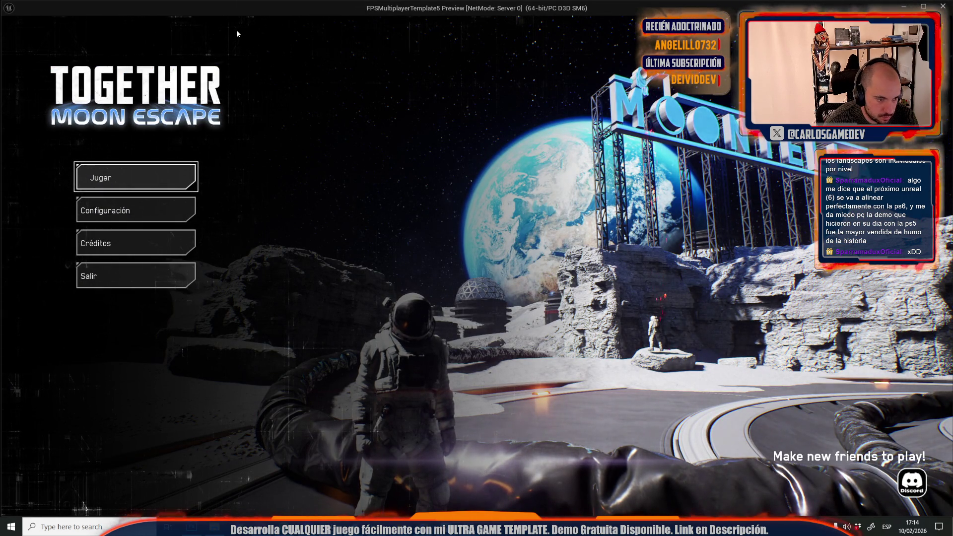
pyautogui.press('Escape')
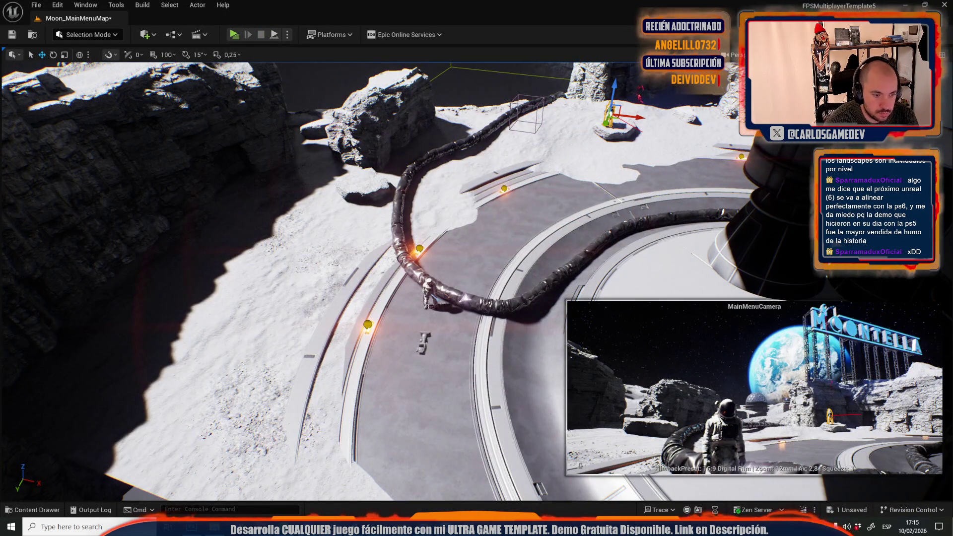
pyautogui.click(431, 294)
pyautogui.moveTo(436, 299); pyautogui.dragTo(420, 113)
# Slide the astronaut along the cliff-top rock edge, rotate it, and preview the menu
pyautogui.press('Up')
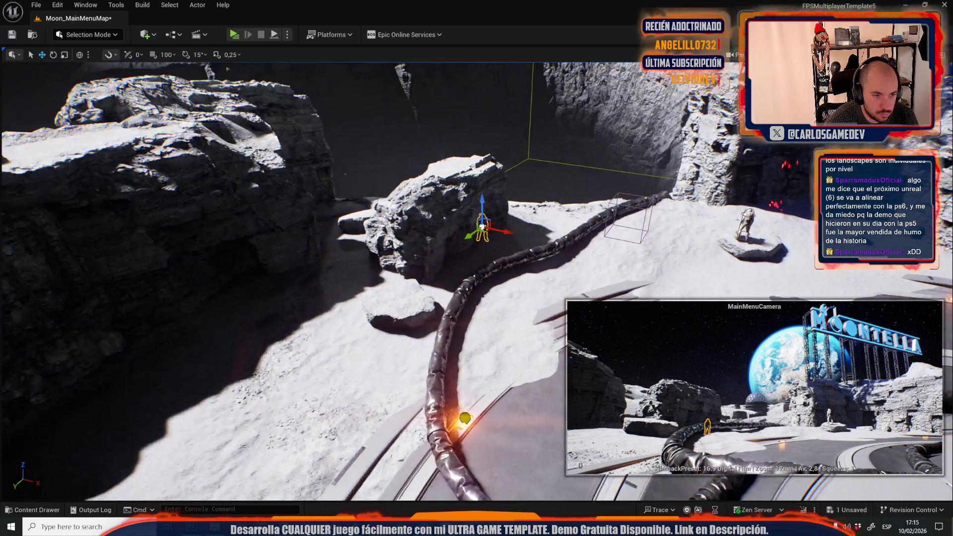
pyautogui.press('f')
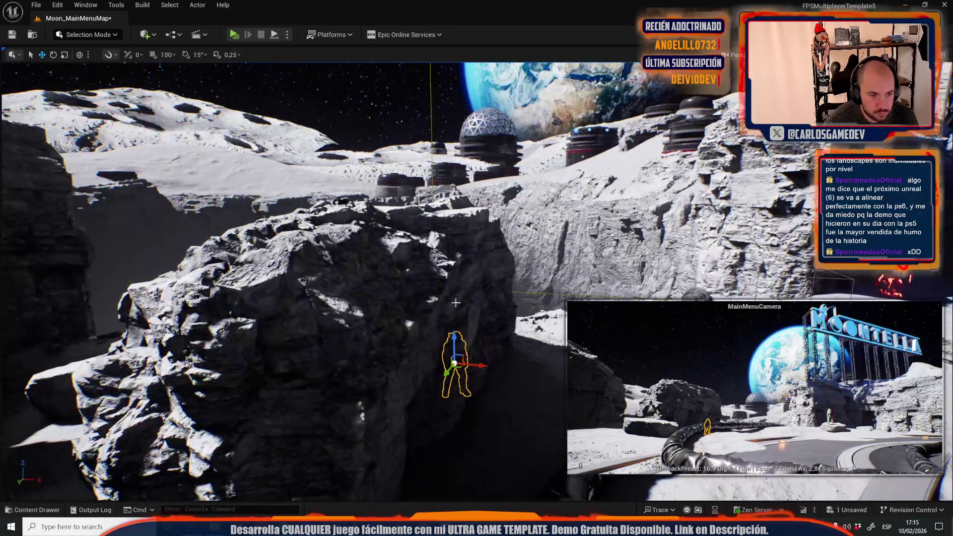
pyautogui.press('Up')
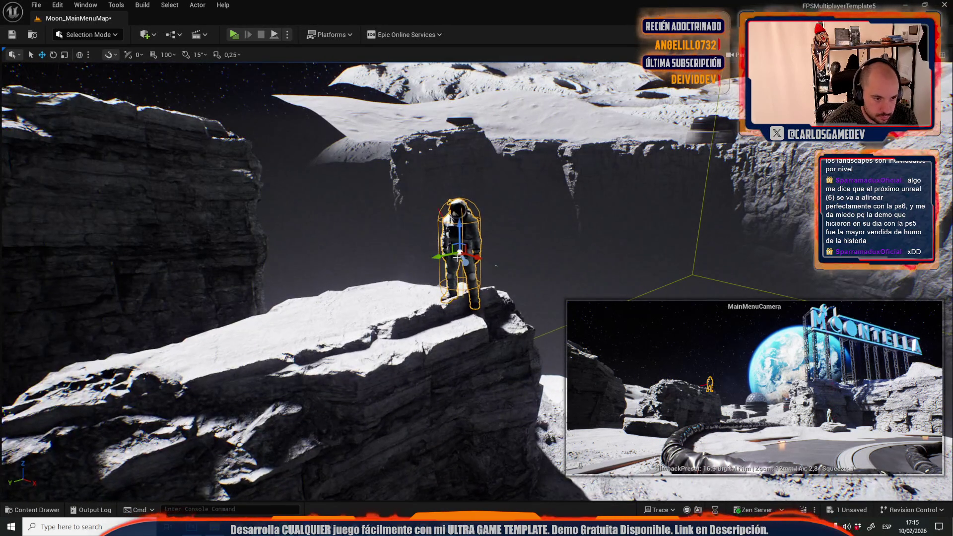
pyautogui.moveTo(453, 256)
pyautogui.mouseDown()
pyautogui.moveTo(429, 258)
pyautogui.moveTo(435, 240)
pyautogui.moveTo(502, 173)
pyautogui.mouseUp()
pyautogui.press('e')
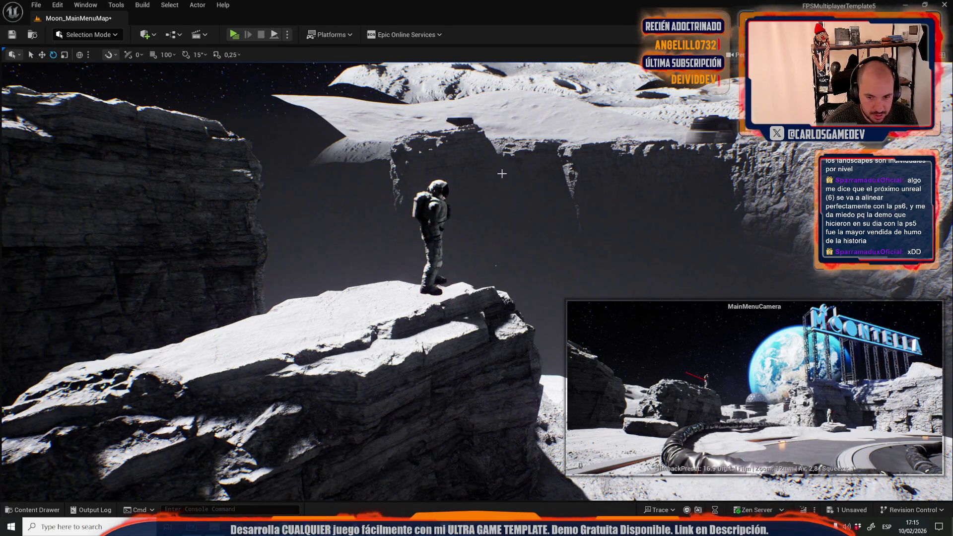
pyautogui.press('Escape')
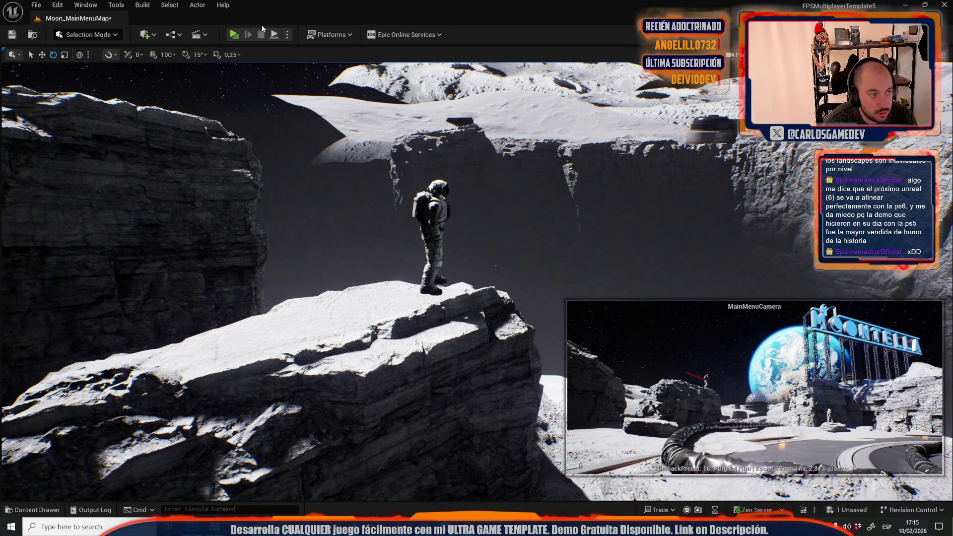
pyautogui.click(234, 35)
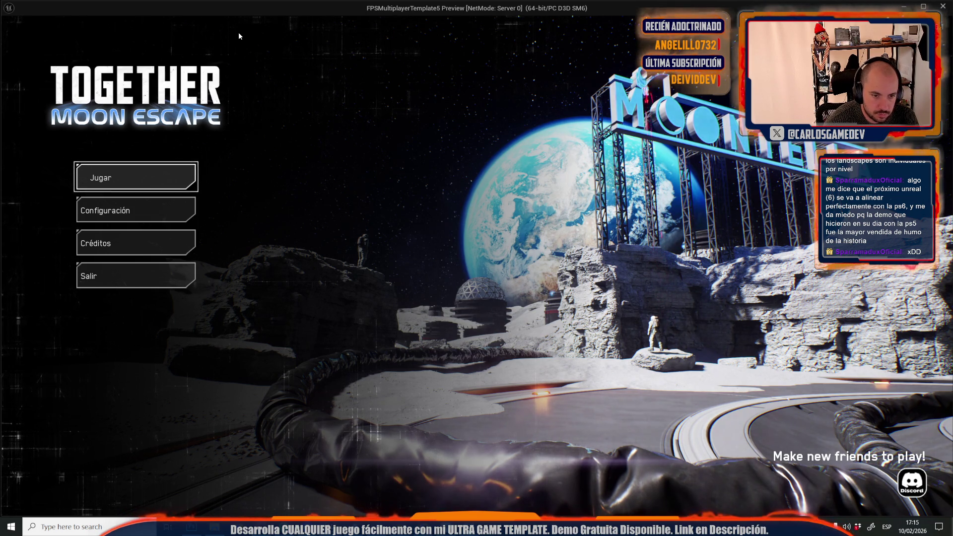
pyautogui.press('Escape')
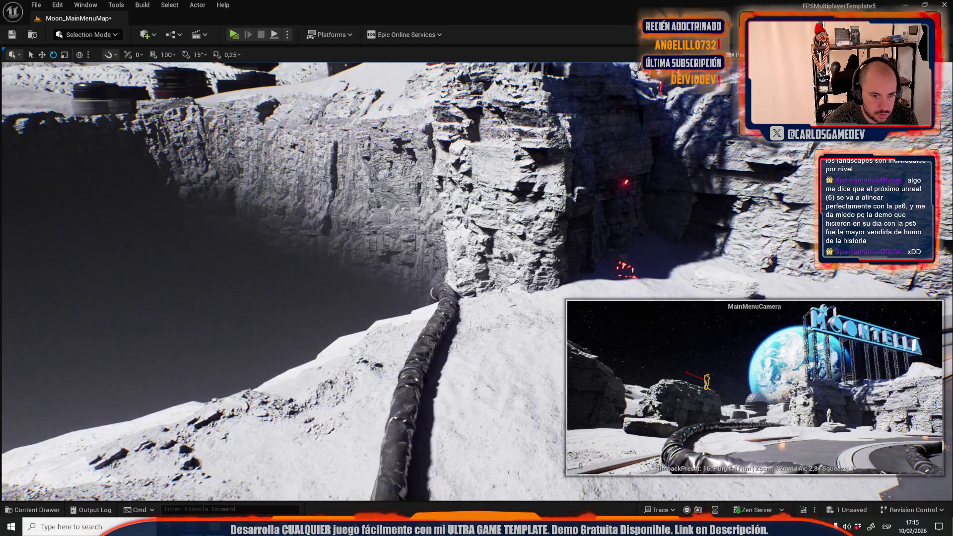
# Pull the view back and run the menu preview once more
pyautogui.moveTo(510, 207)
pyautogui.mouseDown()
pyautogui.moveTo(670, 279)
pyautogui.moveTo(520, 422)
pyautogui.moveTo(268, 342)
pyautogui.moveTo(238, 372)
pyautogui.moveTo(213, 334)
pyautogui.moveTo(202, 160)
pyautogui.moveTo(211, 126)
pyautogui.mouseUp()
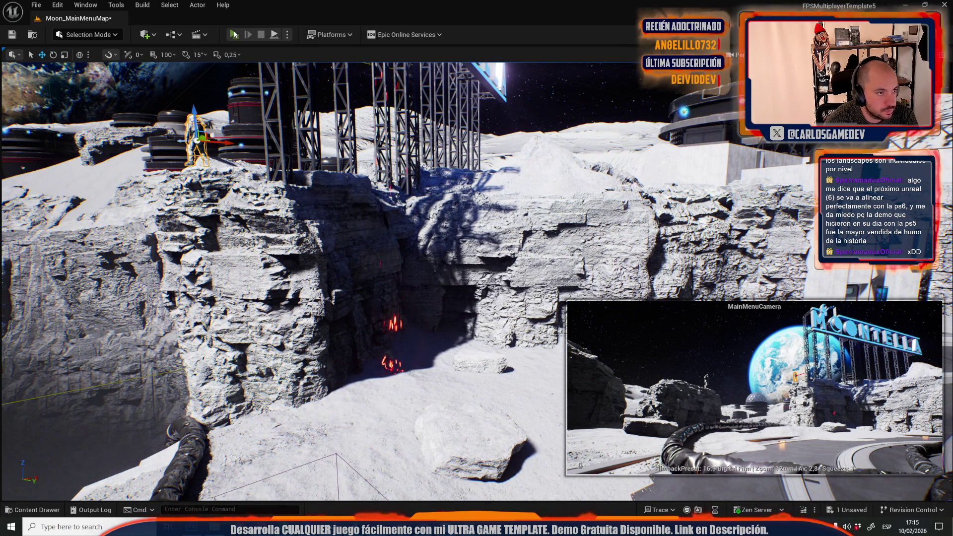
pyautogui.click(234, 34)
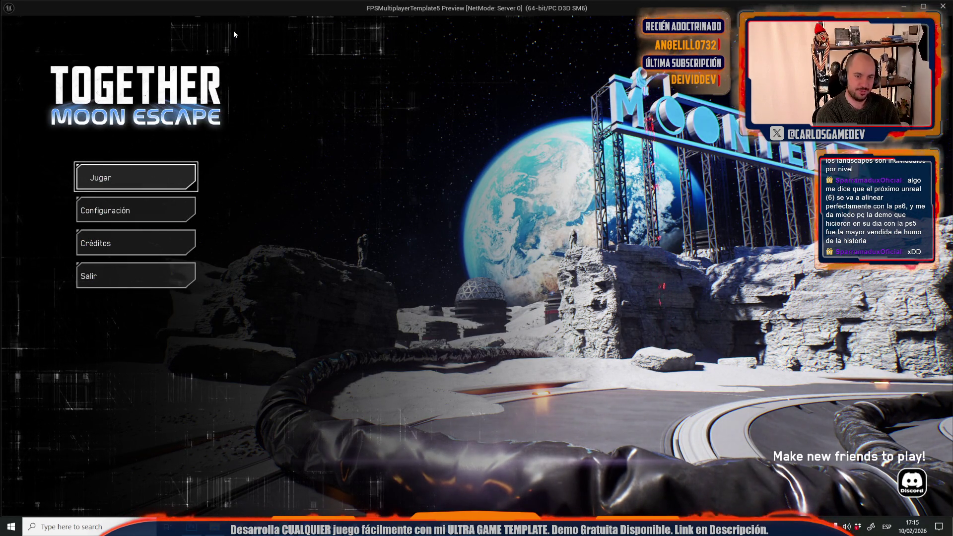
pyautogui.press('Escape')
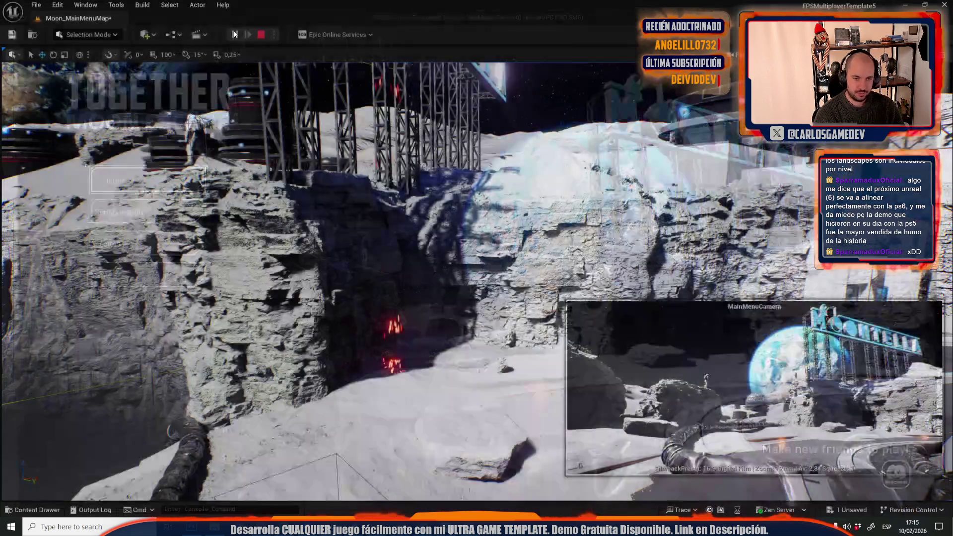
pyautogui.click(389, 169)
pyautogui.press('f')
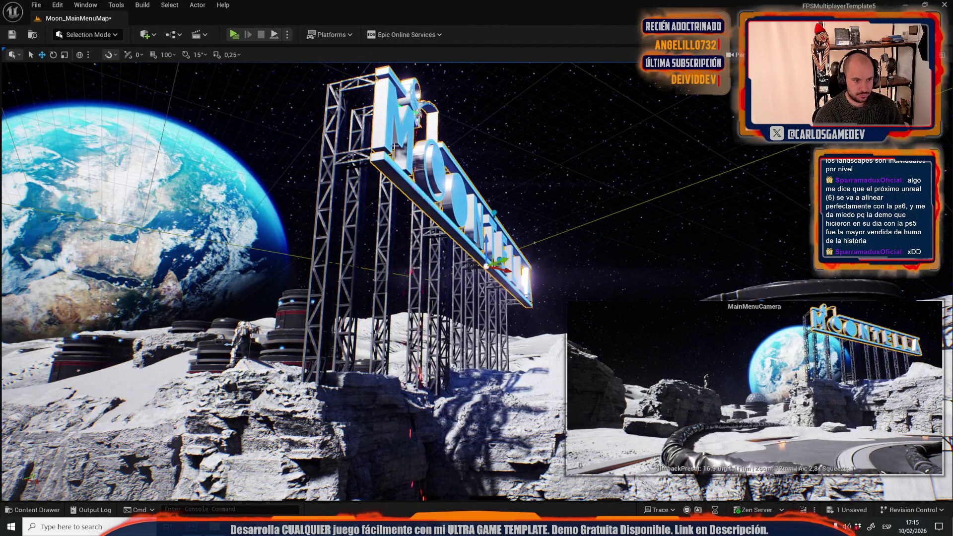
pyautogui.keyDown('ctrl'); pyautogui.click(390, 232); pyautogui.keyUp('ctrl')
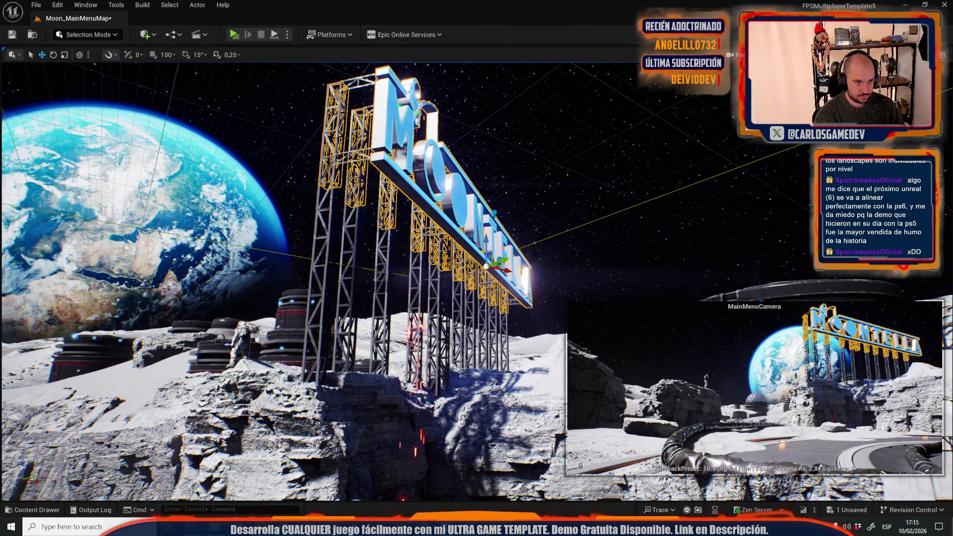
pyautogui.hotkey('ctrl', 'z')
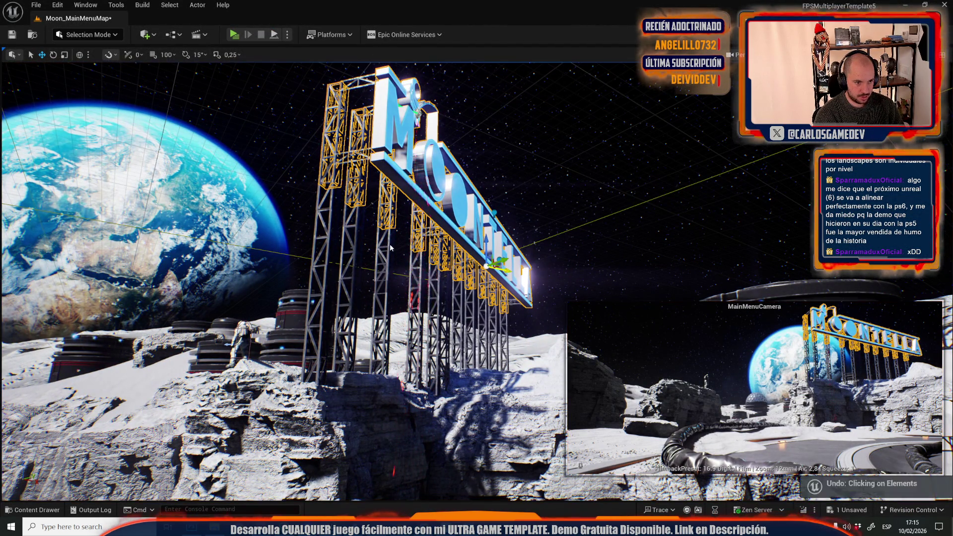
pyautogui.keyDown('ctrl'); pyautogui.click(386, 298); pyautogui.keyUp('ctrl')
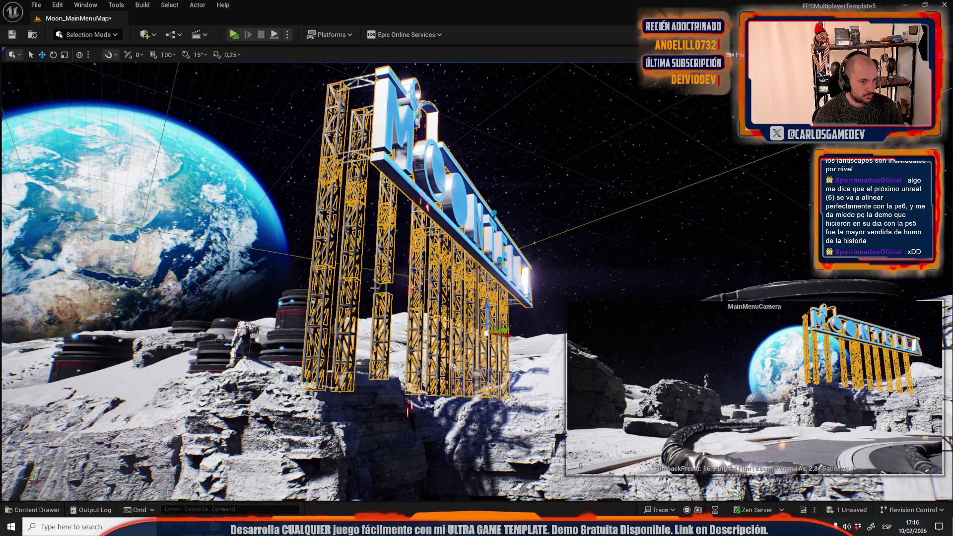
pyautogui.hotkey('ctrl', 'z')
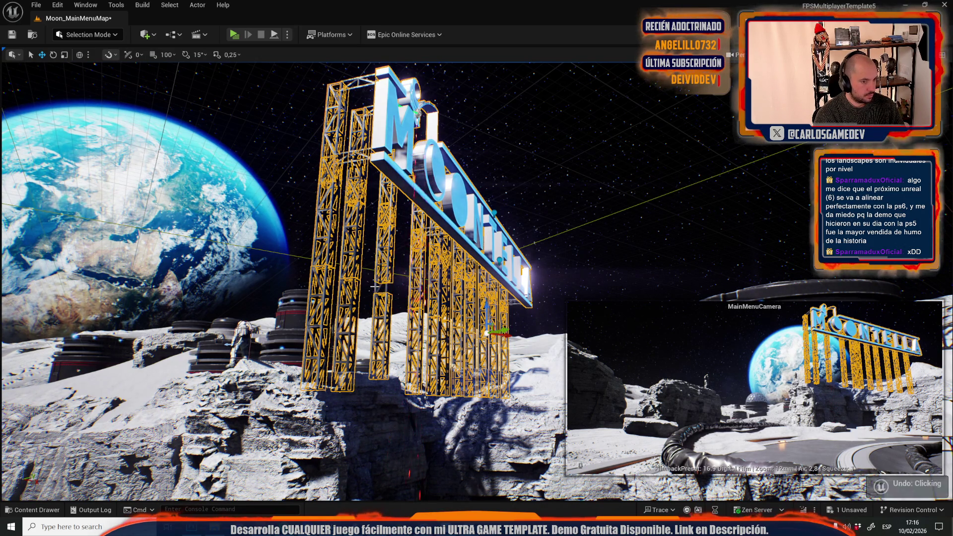
pyautogui.keyDown('ctrl'); pyautogui.click(377, 289); pyautogui.keyUp('ctrl')
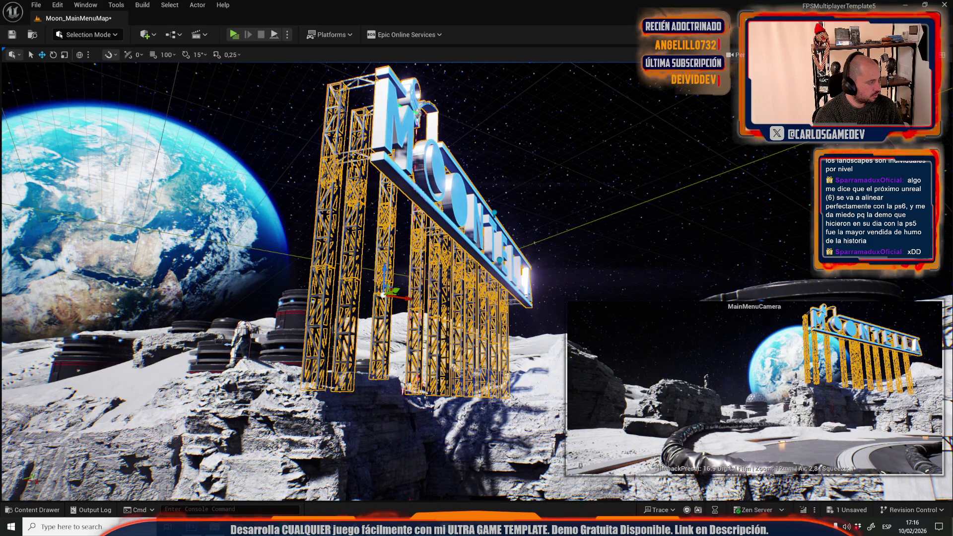
pyautogui.moveTo(377, 289); pyautogui.dragTo(377, 347)
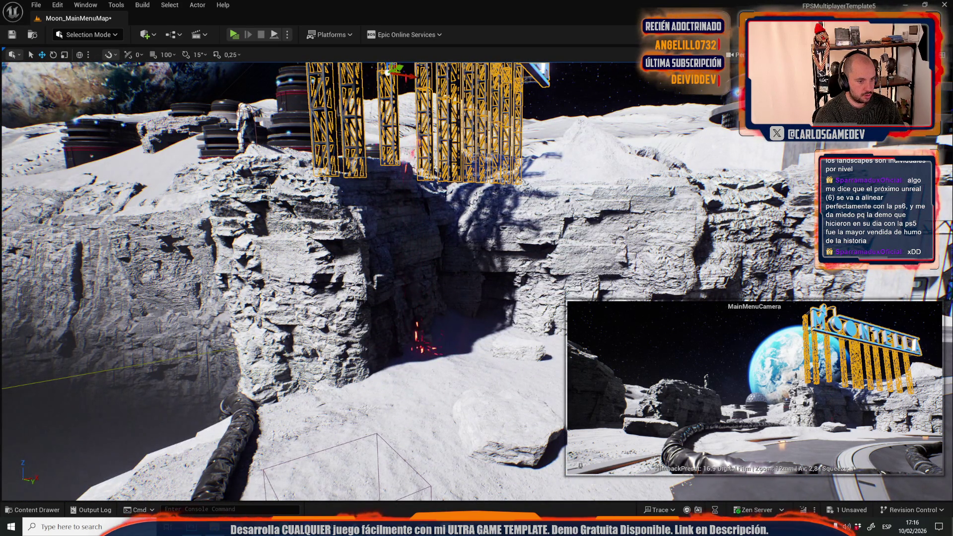
pyautogui.press('1')
pyautogui.press('Escape')
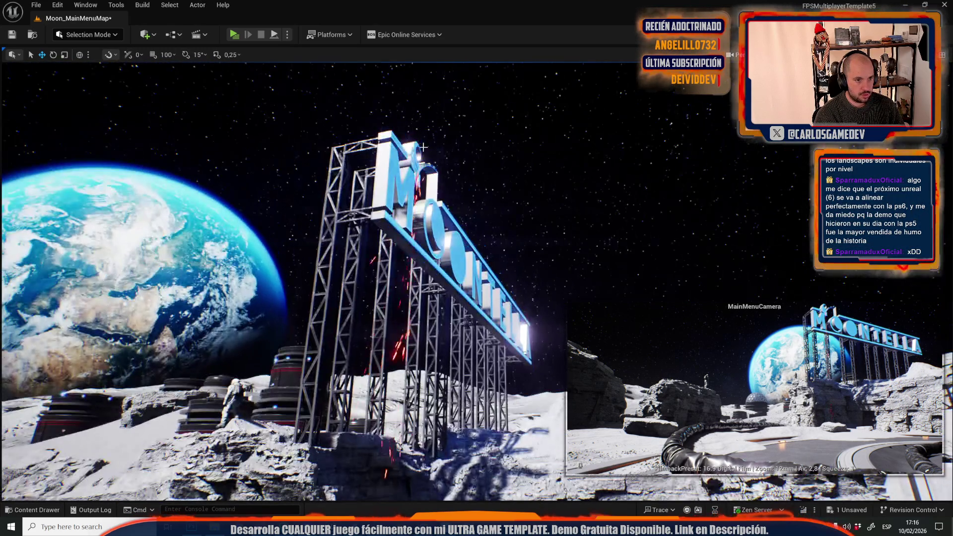
pyautogui.click(426, 180)
pyautogui.click(426, 179)
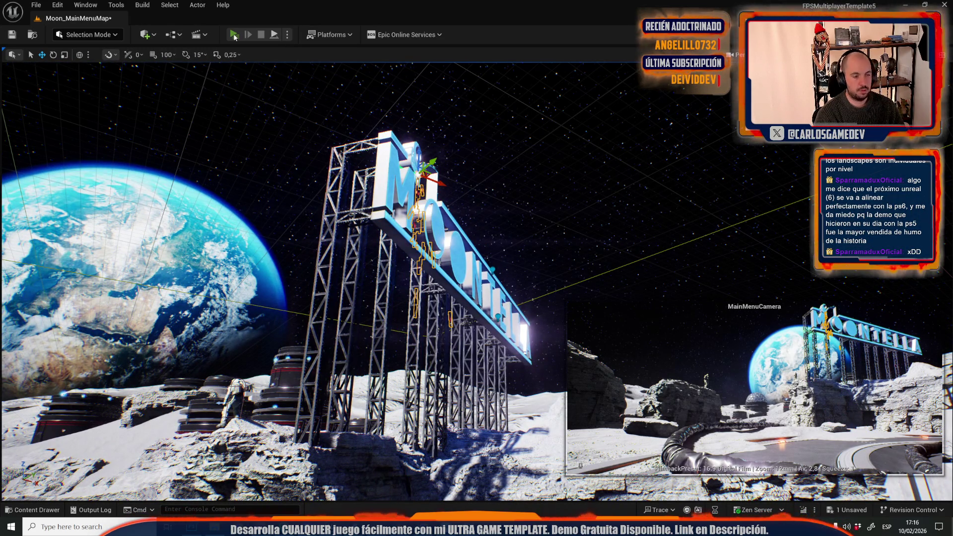
pyautogui.click(234, 35)
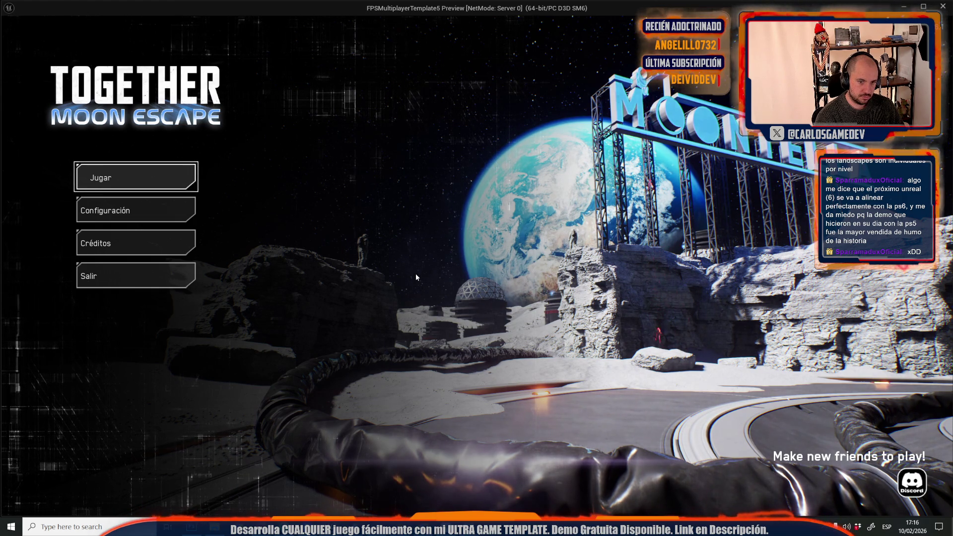
pyautogui.press('Escape')
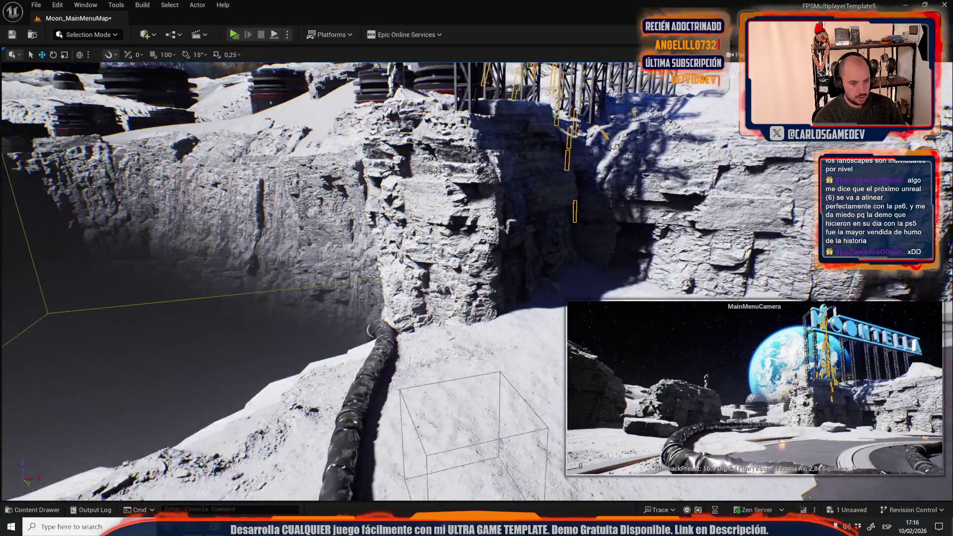
pyautogui.moveTo(426, 415)
pyautogui.mouseDown()
pyautogui.moveTo(437, 397)
pyautogui.moveTo(425, 415)
pyautogui.moveTo(425, 392)
pyautogui.mouseUp()
pyautogui.moveTo(488, 378)
pyautogui.mouseDown()
pyautogui.moveTo(488, 357)
pyautogui.moveTo(488, 379)
pyautogui.mouseUp()
pyautogui.click(488, 378)
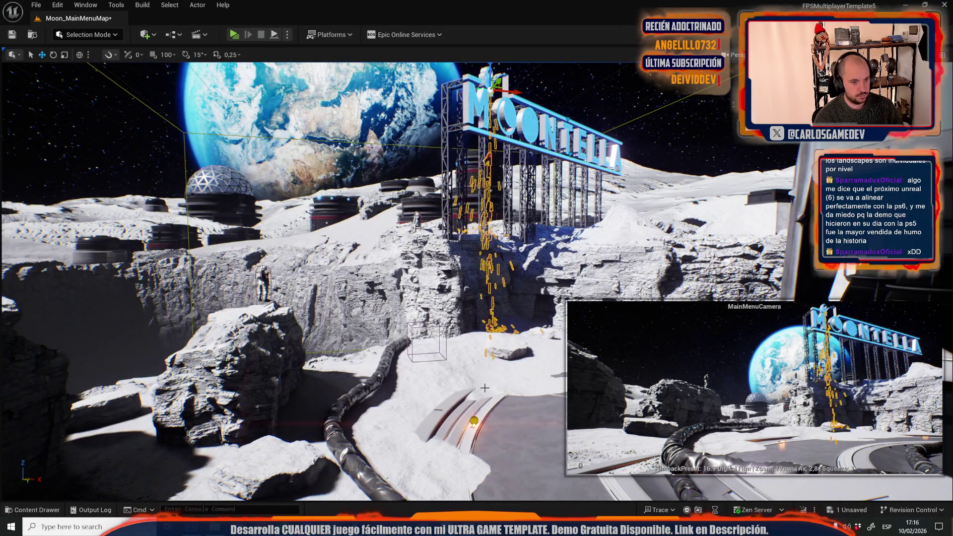
pyautogui.press('f')
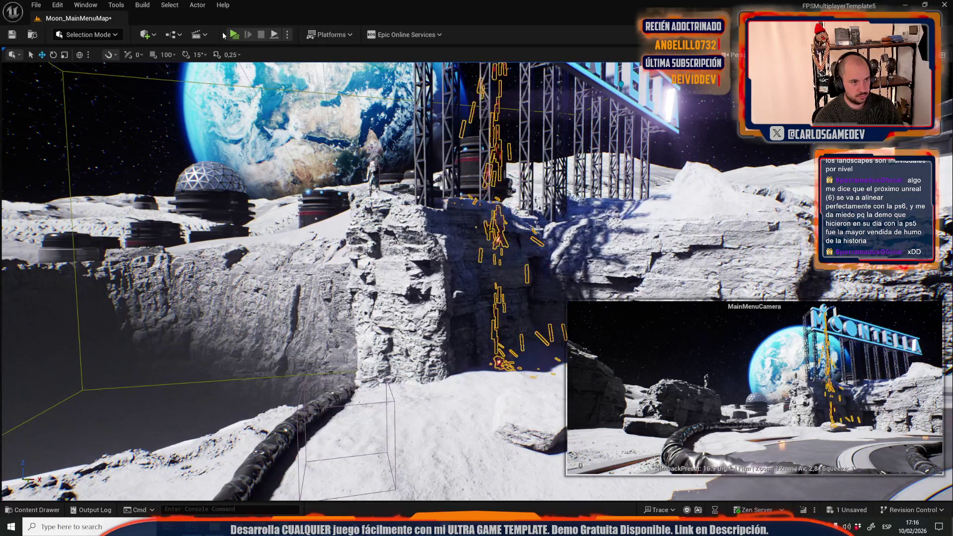
pyautogui.click(235, 34)
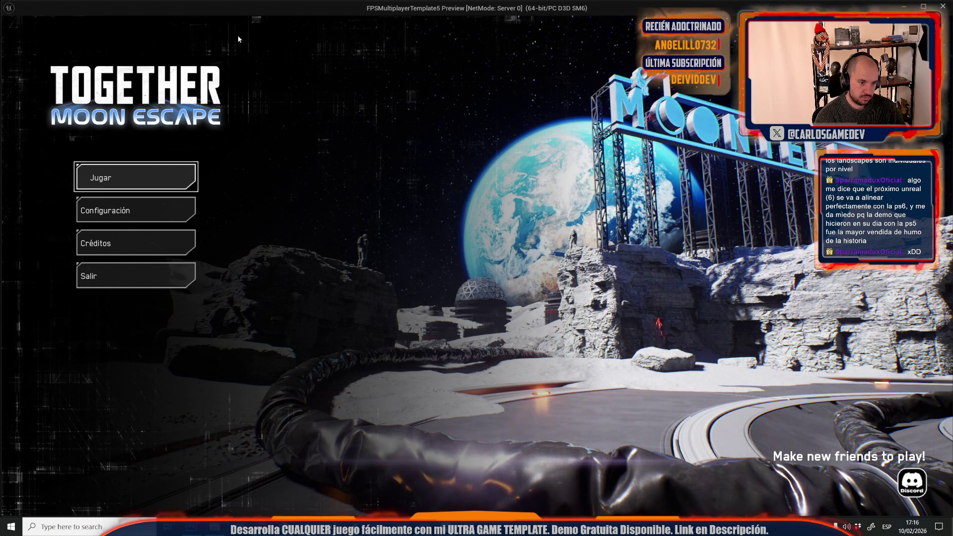
pyautogui.press('Escape')
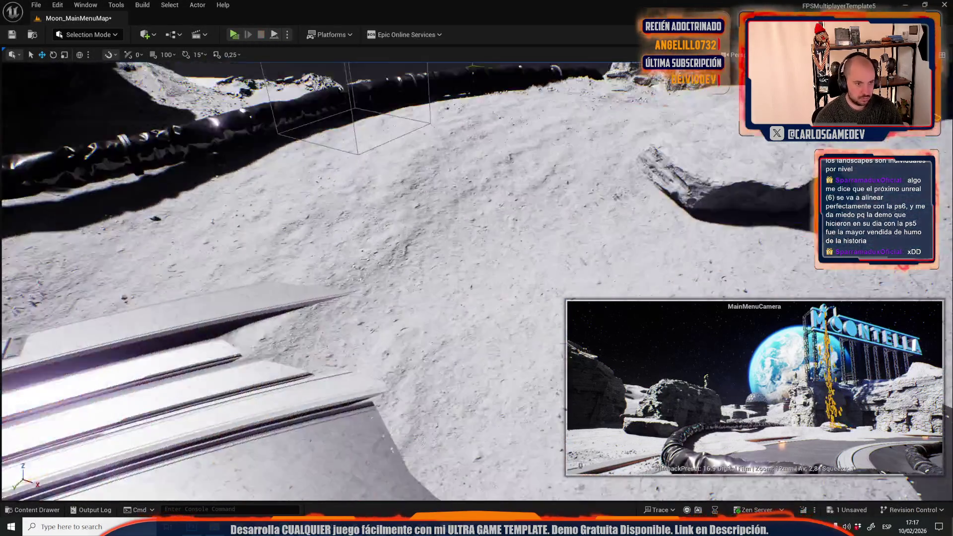
pyautogui.moveTo(583, 126); pyautogui.dragTo(583, 179)
pyautogui.click(561, 120)
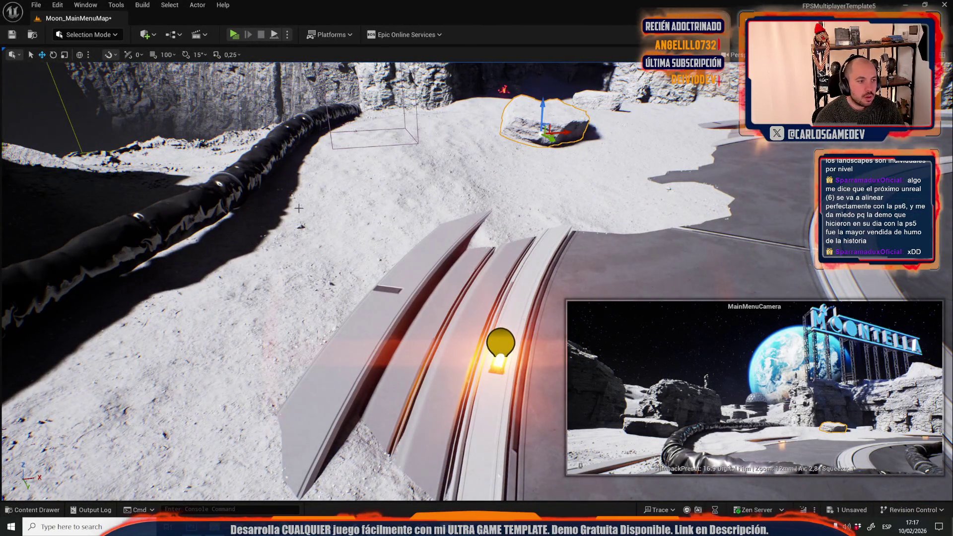
pyautogui.moveTo(546, 131)
pyautogui.mouseDown()
pyautogui.moveTo(233, 213)
pyautogui.moveTo(253, 208)
pyautogui.moveTo(235, 204)
pyautogui.moveTo(206, 281)
pyautogui.moveTo(213, 259)
pyautogui.moveTo(204, 252)
pyautogui.moveTo(192, 273)
pyautogui.moveTo(187, 260)
pyautogui.mouseUp()
pyautogui.press('e')
pyautogui.press('w')
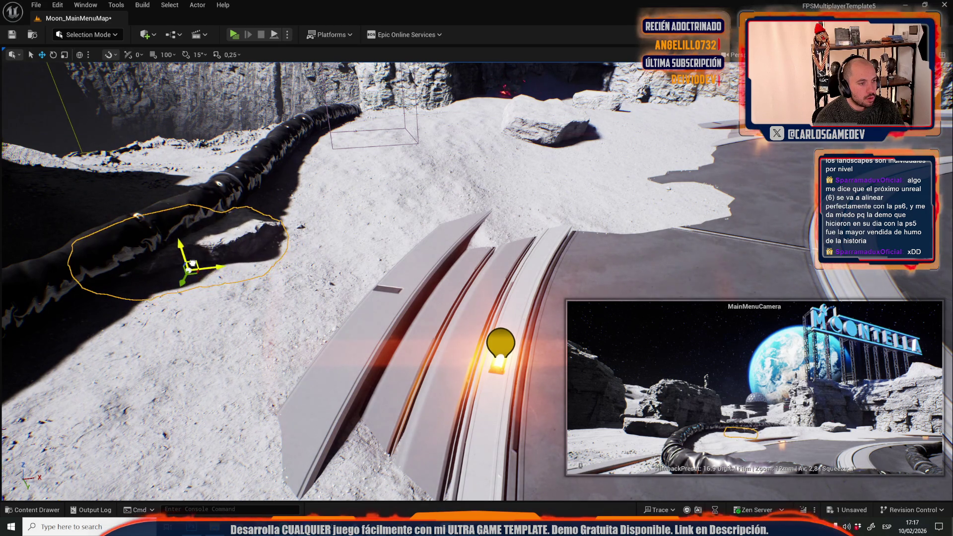
pyautogui.press('Delete')
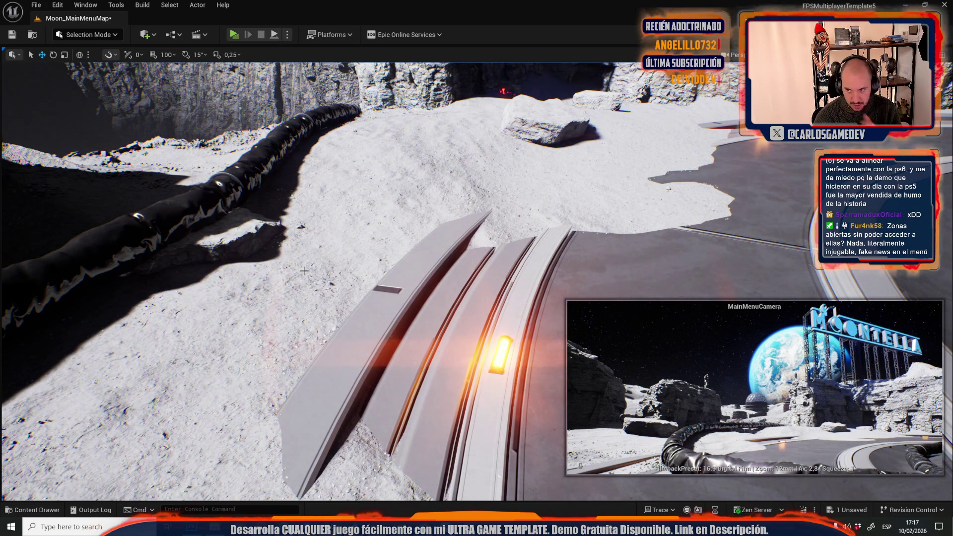
pyautogui.moveTo(243, 314); pyautogui.dragTo(243, 314)
pyautogui.moveTo(288, 225); pyautogui.dragTo(289, 225)
pyautogui.moveTo(395, 239); pyautogui.dragTo(396, 238)
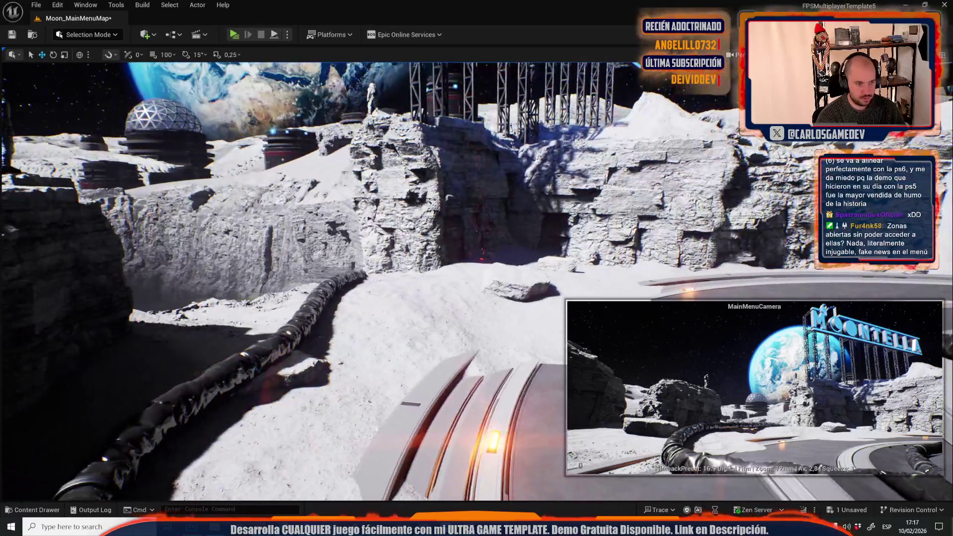
pyautogui.click(44, 4)
pyautogui.moveTo(288, 225); pyautogui.dragTo(289, 225)
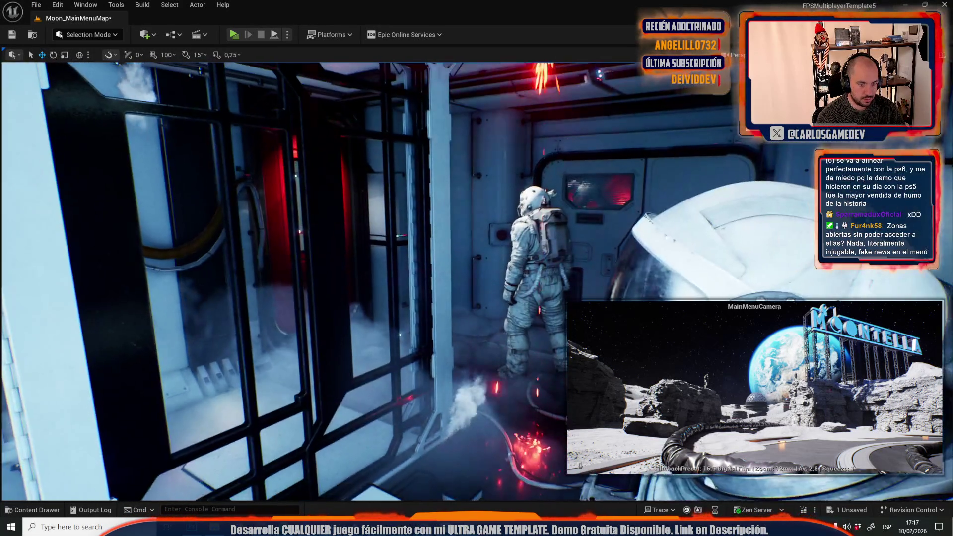
pyautogui.moveTo(475, 366); pyautogui.dragTo(475, 367)
pyautogui.press('g')
pyautogui.moveTo(455, 313); pyautogui.dragTo(455, 313)
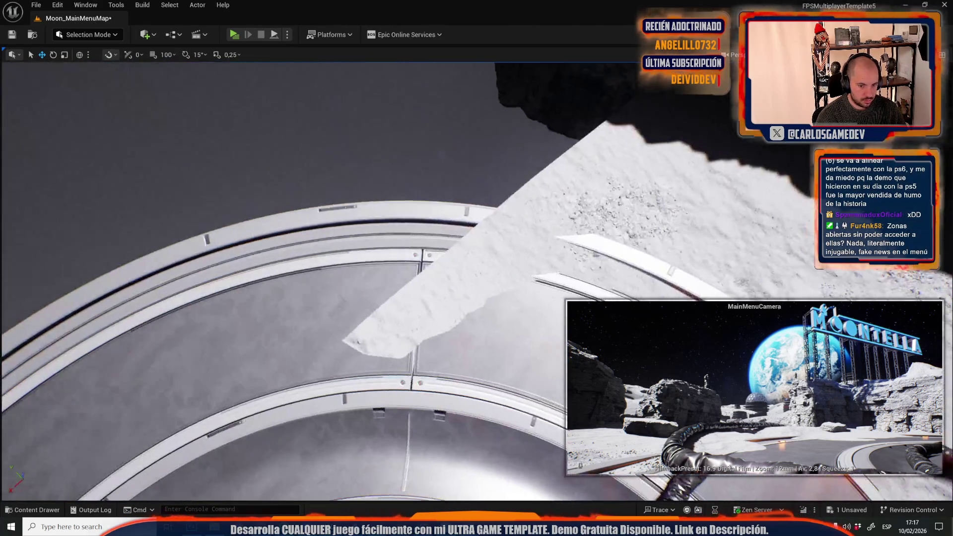
pyautogui.moveTo(437, 273); pyautogui.dragTo(437, 273)
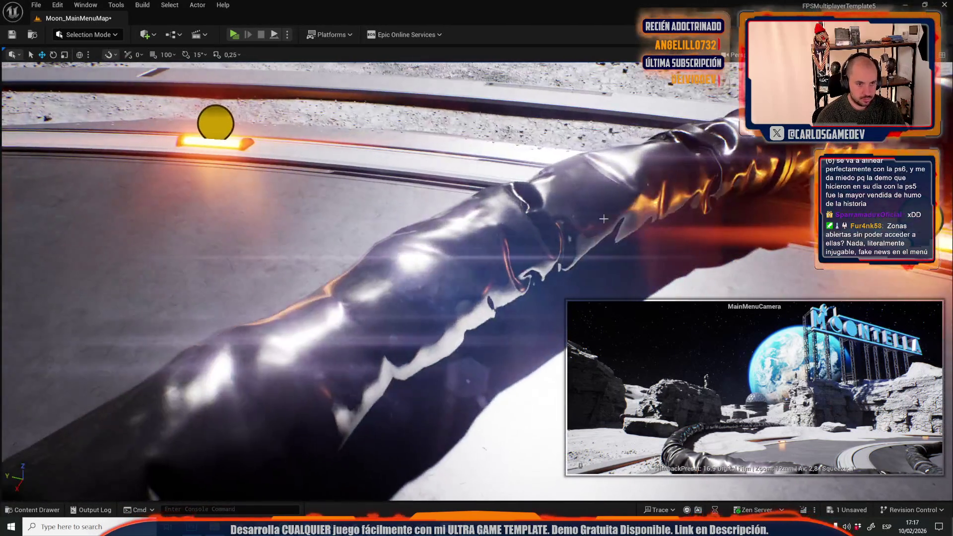
# Select the steam effect beside the hose and slide it along the hose
pyautogui.click(622, 223)
pyautogui.moveTo(622, 223)
pyautogui.mouseDown()
pyautogui.moveTo(585, 233)
pyautogui.moveTo(556, 214)
pyautogui.moveTo(576, 204)
pyautogui.moveTo(596, 218)
pyautogui.mouseUp()
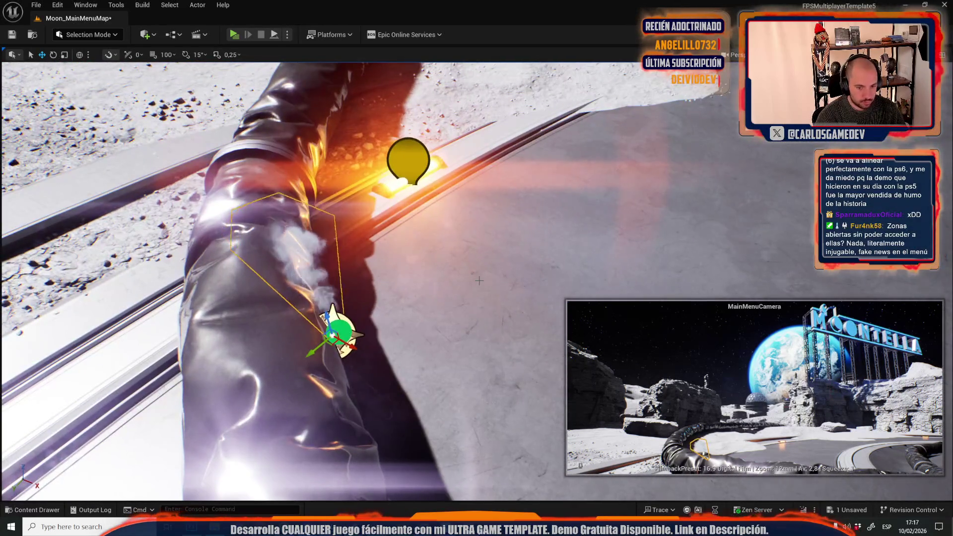
pyautogui.moveTo(505, 297)
pyautogui.mouseDown()
pyautogui.moveTo(466, 306)
pyautogui.moveTo(447, 298)
pyautogui.moveTo(552, 455)
pyautogui.mouseUp()
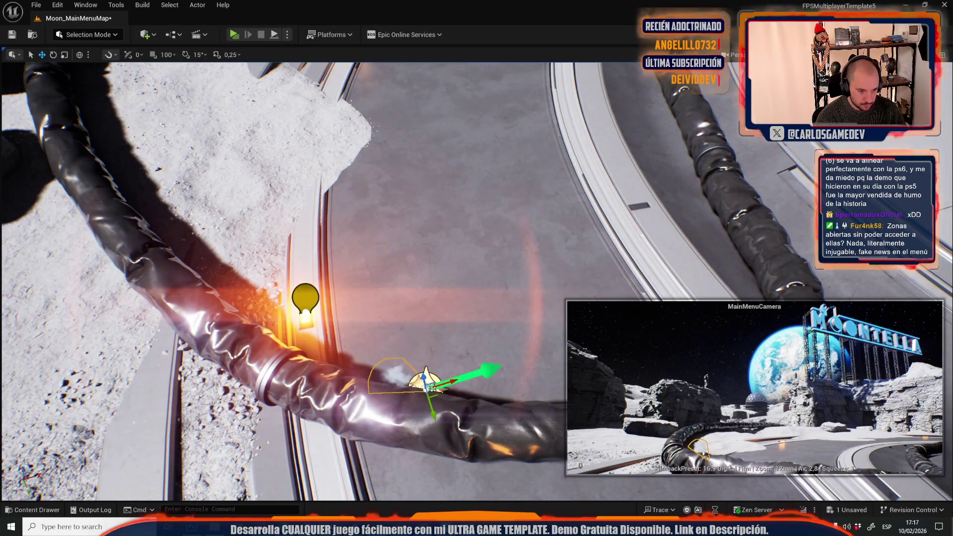
pyautogui.moveTo(436, 388)
pyautogui.mouseDown()
pyautogui.moveTo(347, 445)
pyautogui.moveTo(266, 381)
pyautogui.mouseUp()
pyautogui.press('g')
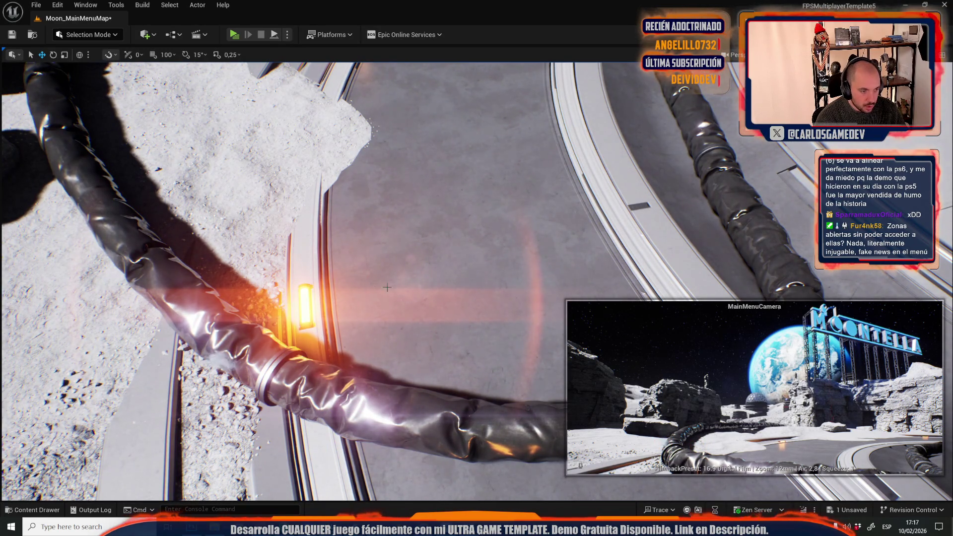
pyautogui.press('g')
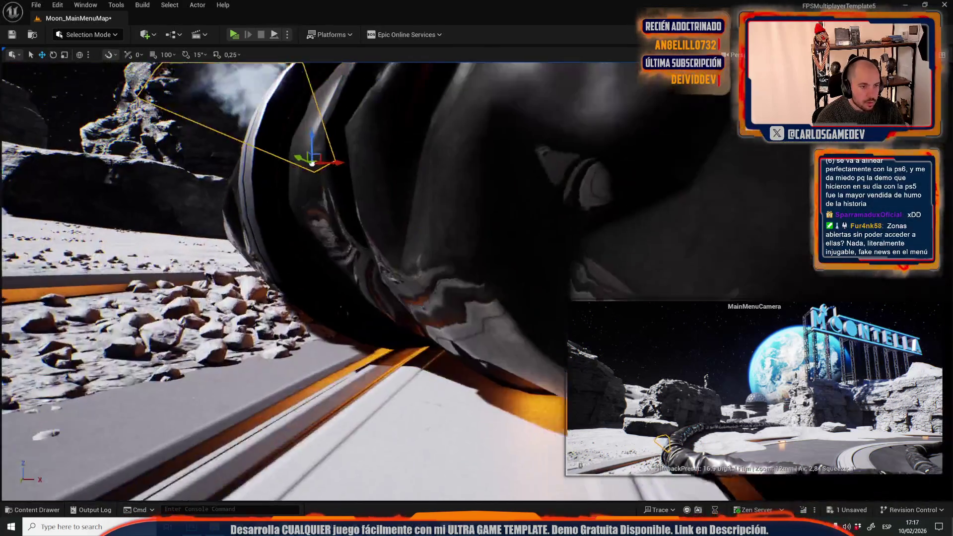
# Tilt the steam puff about -33°, raise it onto the hose coupling, and launch a Play preview
pyautogui.press('e')
pyautogui.moveTo(412, 262); pyautogui.dragTo(438, 318)
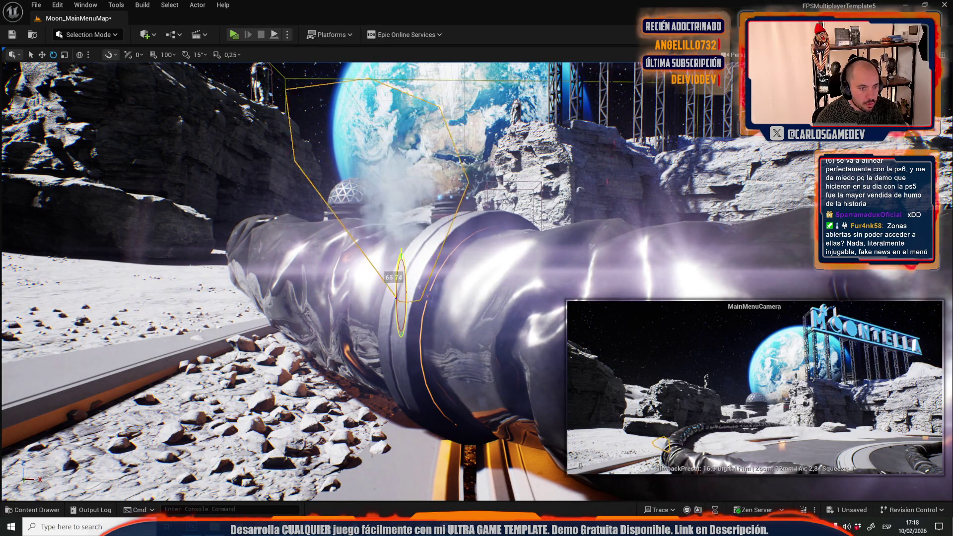
pyautogui.moveTo(444, 297); pyautogui.dragTo(429, 312)
pyautogui.press('w')
pyautogui.moveTo(402, 269)
pyautogui.mouseDown()
pyautogui.moveTo(401, 231)
pyautogui.moveTo(448, 259)
pyautogui.moveTo(454, 215)
pyautogui.mouseUp()
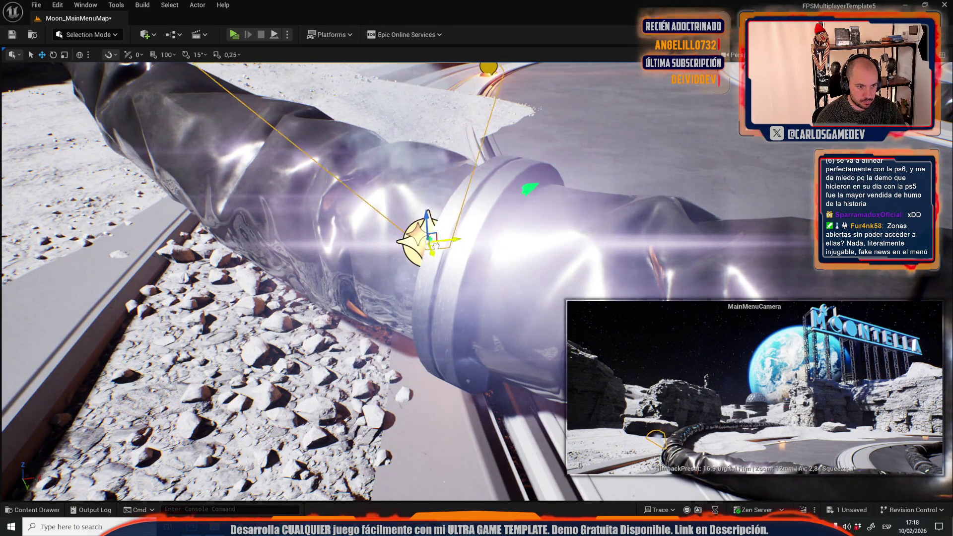
pyautogui.press('Delete')
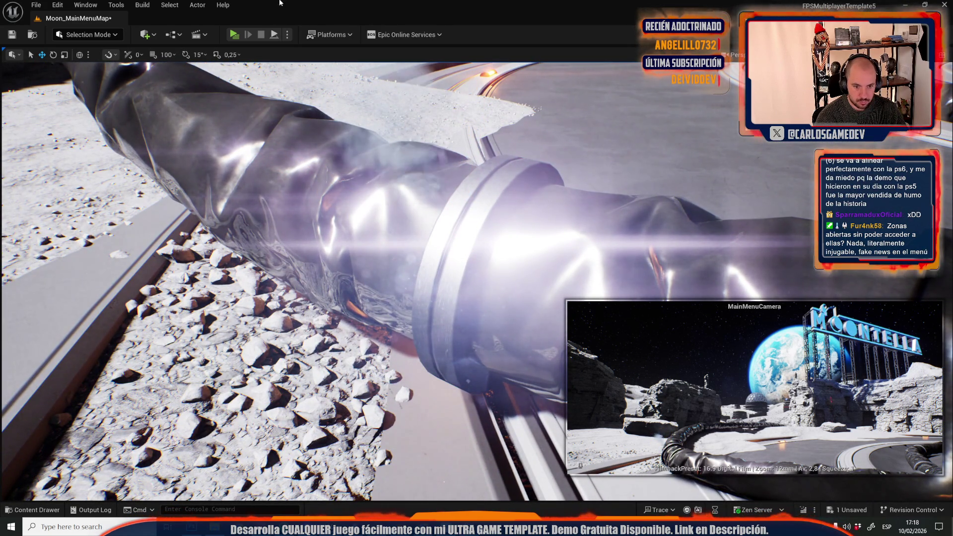
pyautogui.click(232, 35)
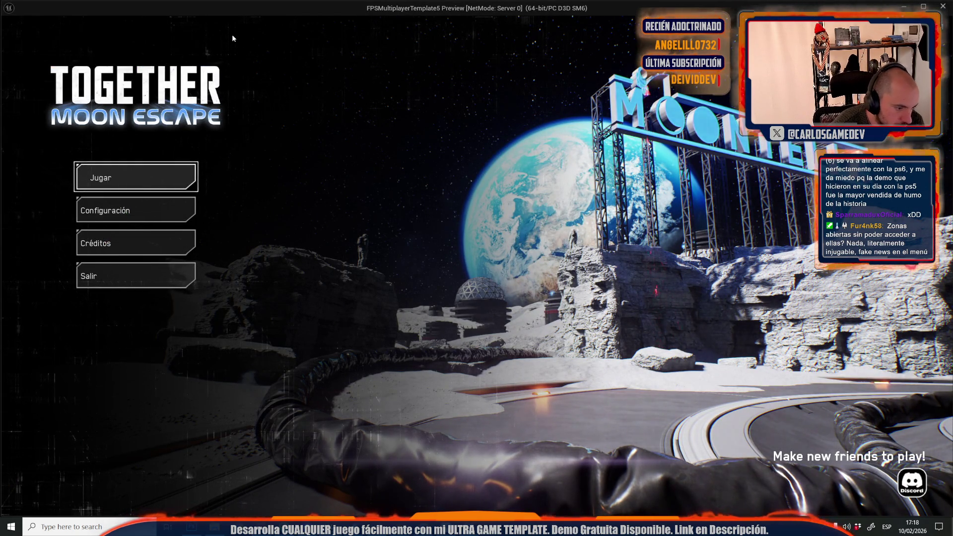
# Stop the preview, select the steam effect on the hose, and rotate it about 82°
pyautogui.press('Escape')
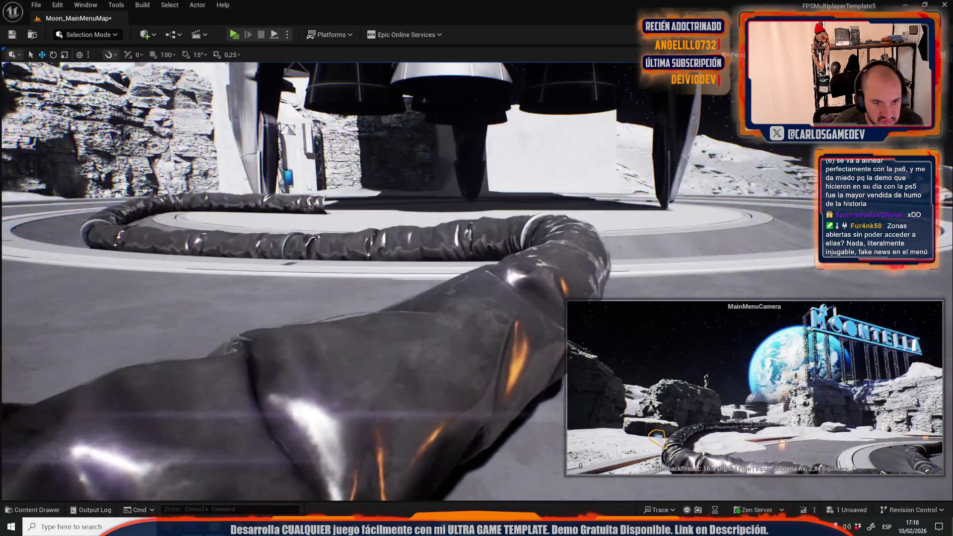
pyautogui.moveTo(433, 297)
pyautogui.mouseDown()
pyautogui.moveTo(343, 177)
pyautogui.moveTo(432, 407)
pyautogui.moveTo(437, 387)
pyautogui.mouseUp()
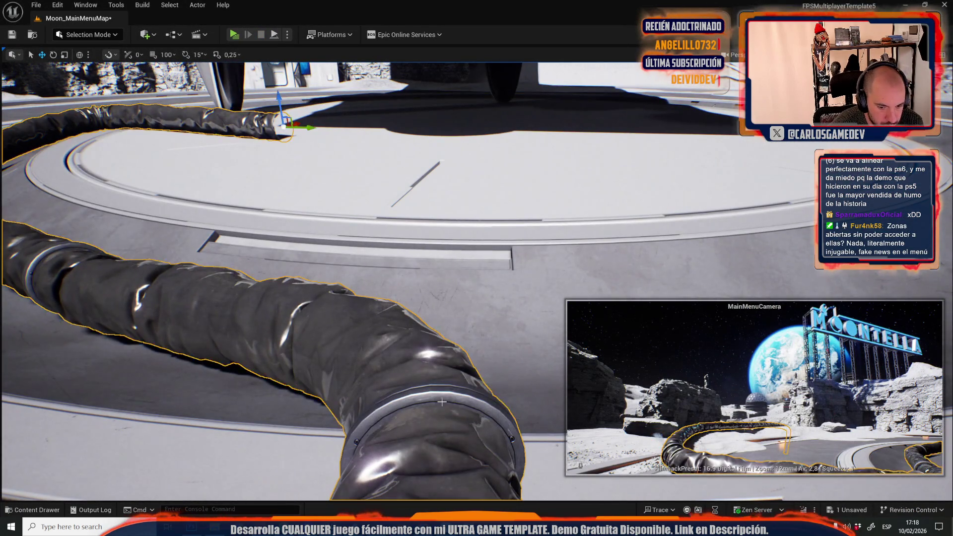
pyautogui.click(449, 377)
pyautogui.press('f')
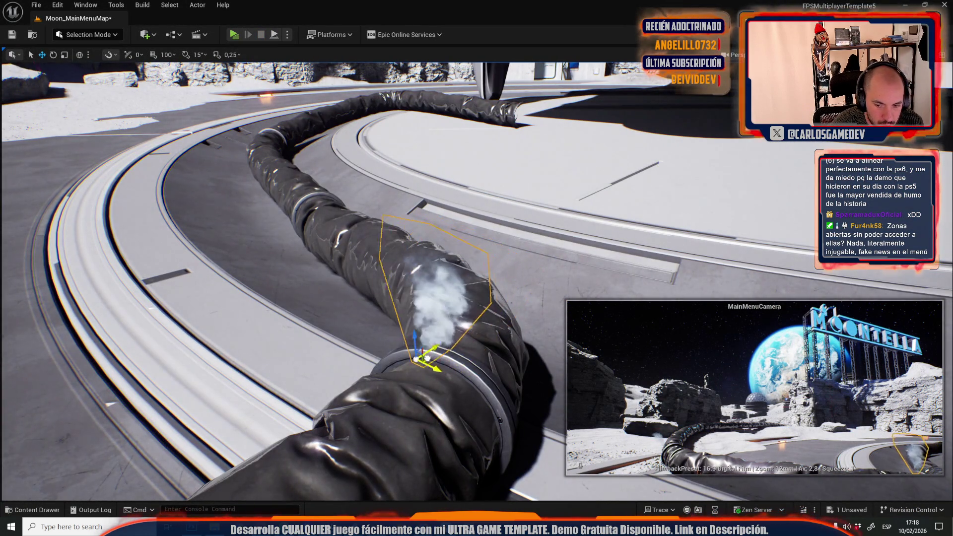
pyautogui.moveTo(496, 298)
pyautogui.mouseDown()
pyautogui.moveTo(546, 249)
pyautogui.moveTo(595, 227)
pyautogui.moveTo(308, 335)
pyautogui.moveTo(361, 320)
pyautogui.mouseUp()
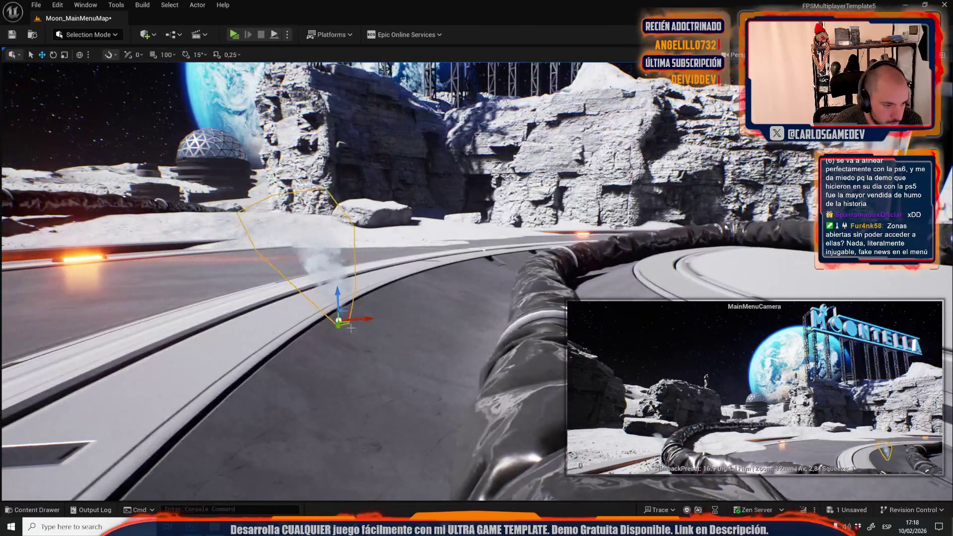
pyautogui.moveTo(540, 322)
pyautogui.mouseDown()
pyautogui.moveTo(439, 250)
pyautogui.moveTo(425, 269)
pyautogui.moveTo(466, 341)
pyautogui.moveTo(431, 353)
pyautogui.moveTo(443, 346)
pyautogui.mouseUp()
pyautogui.press('e')
# Run another Play preview to check the more upright steam, then stop it
pyautogui.press('Escape')
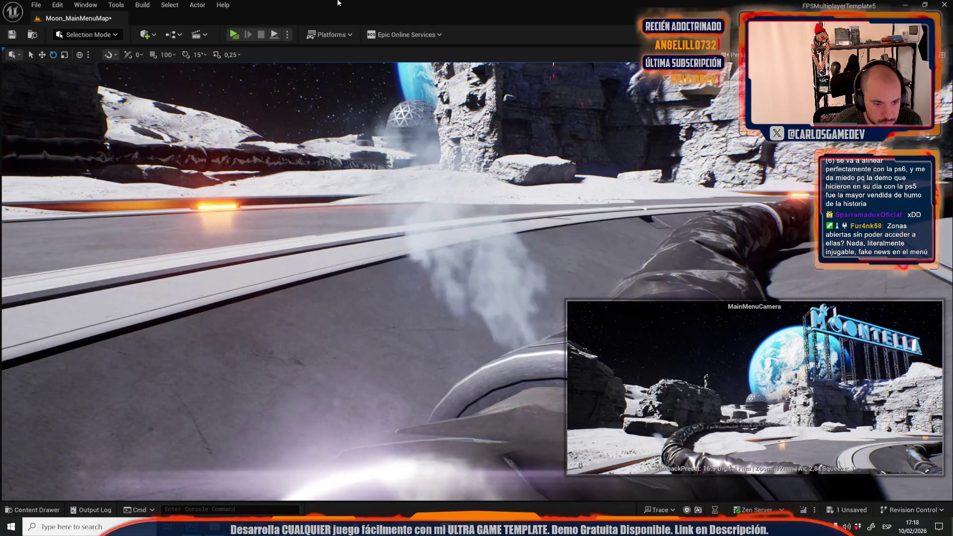
pyautogui.click(233, 40)
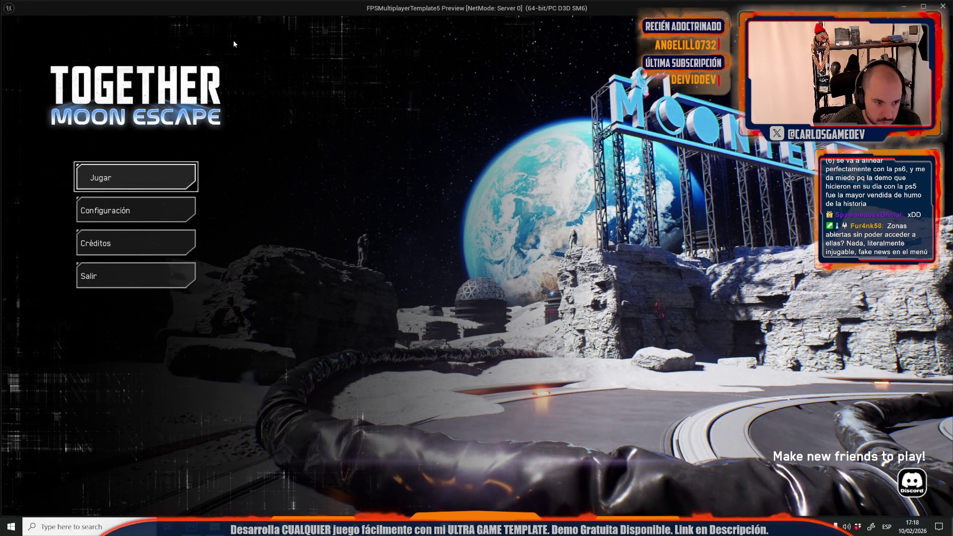
pyautogui.press('Escape')
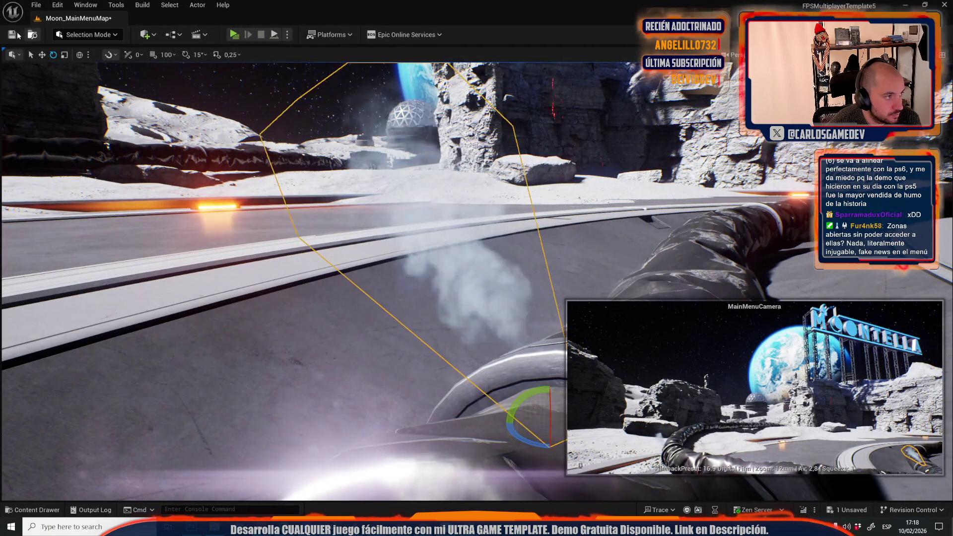
# Save Moon_MainMenuMap and switch the editor to Foliage mode
pyautogui.hotkey('ctrl', 's')
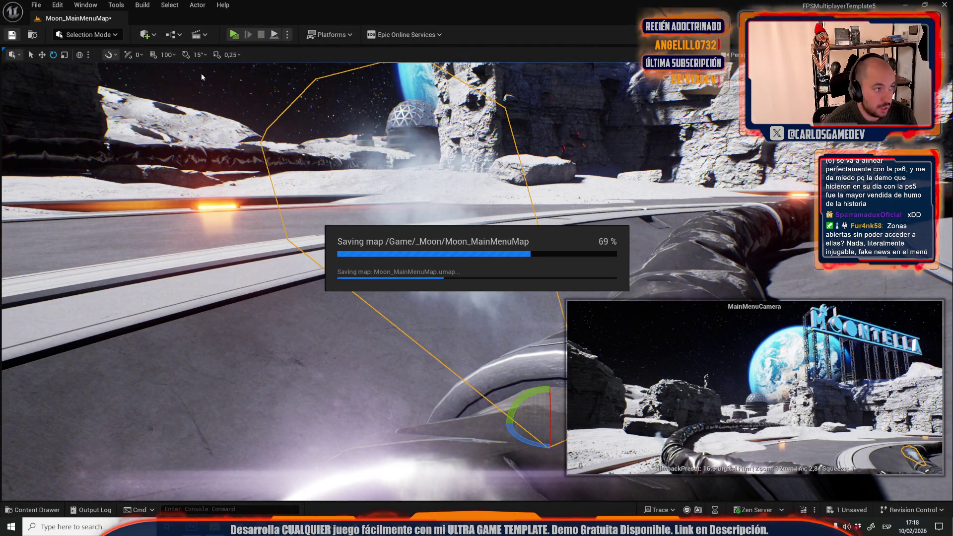
pyautogui.click(113, 38)
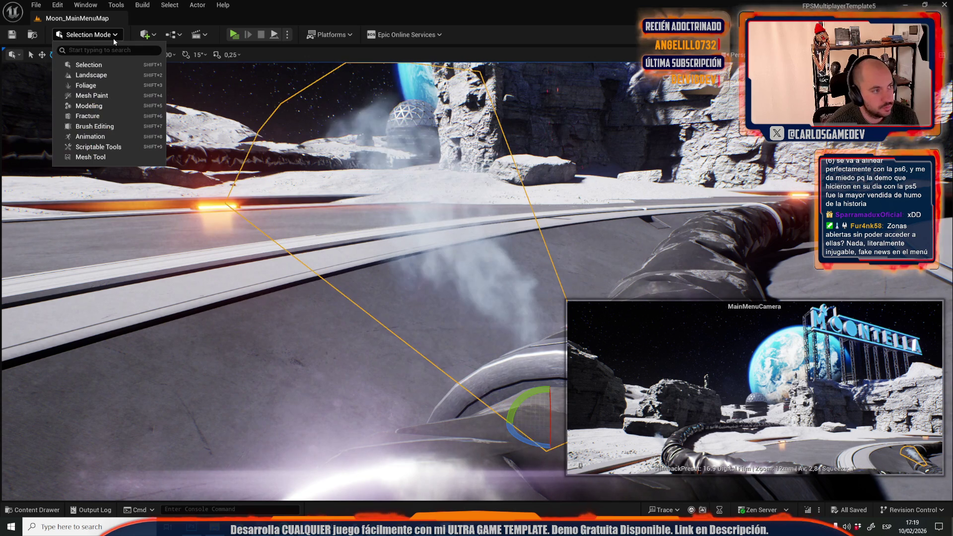
pyautogui.click(128, 86)
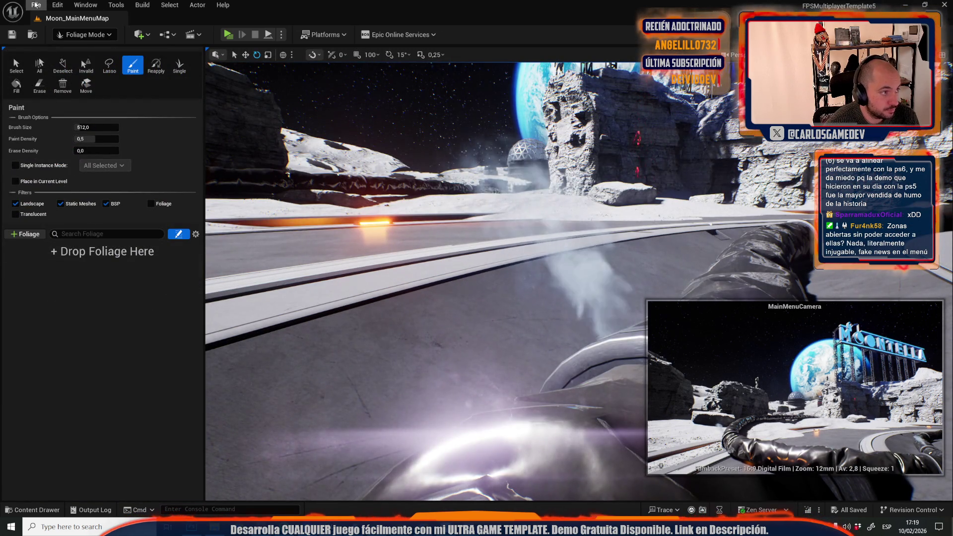
# Open the recent level Moon-03-Exterior
pyautogui.click(35, 5)
pyautogui.moveTo(71, 74)
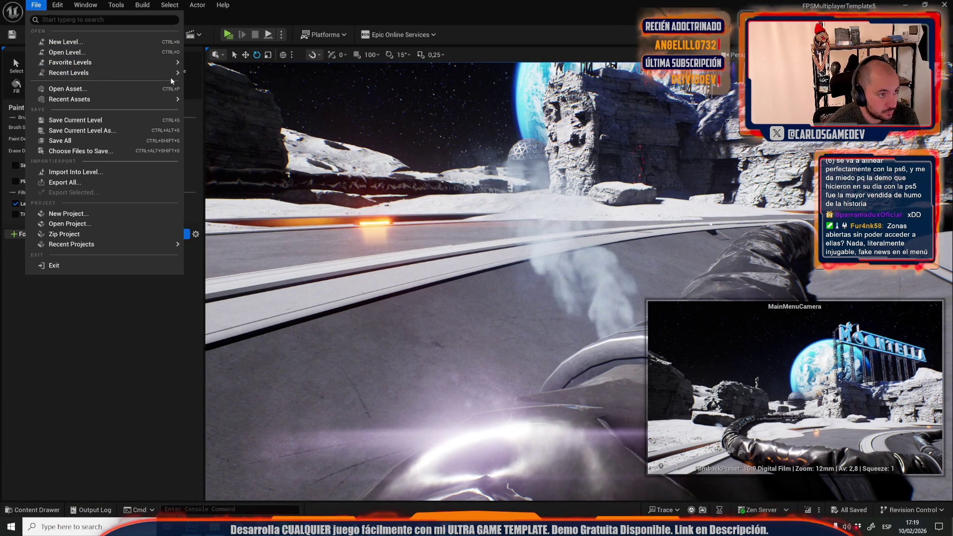
pyautogui.click(222, 98)
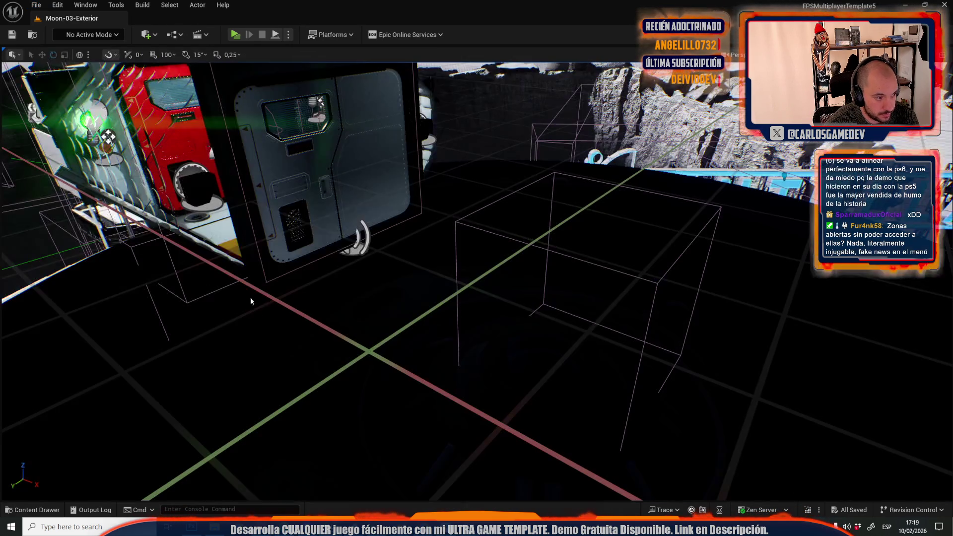
# In Foliage mode, save the first rock foliage type as MidStone1FoliageAsset
pyautogui.click(111, 44)
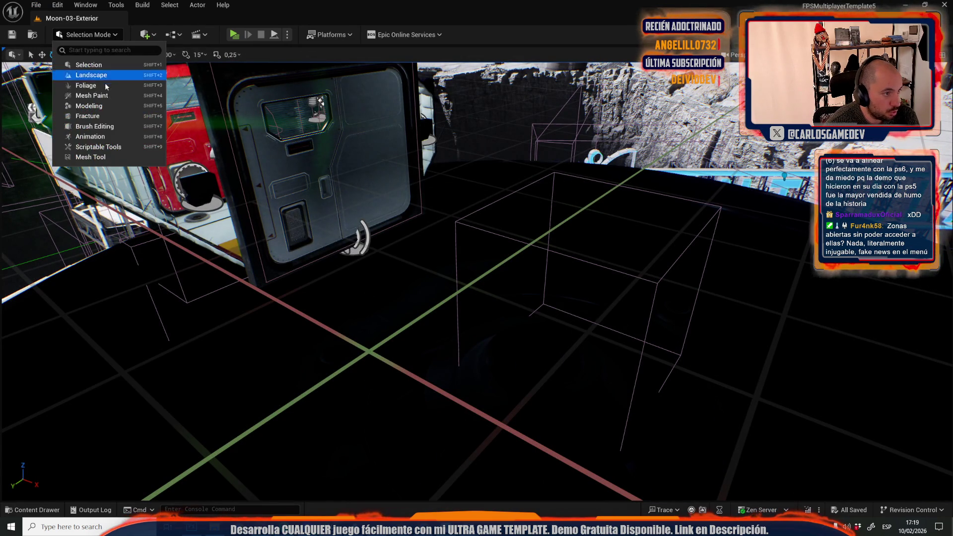
pyautogui.click(98, 86)
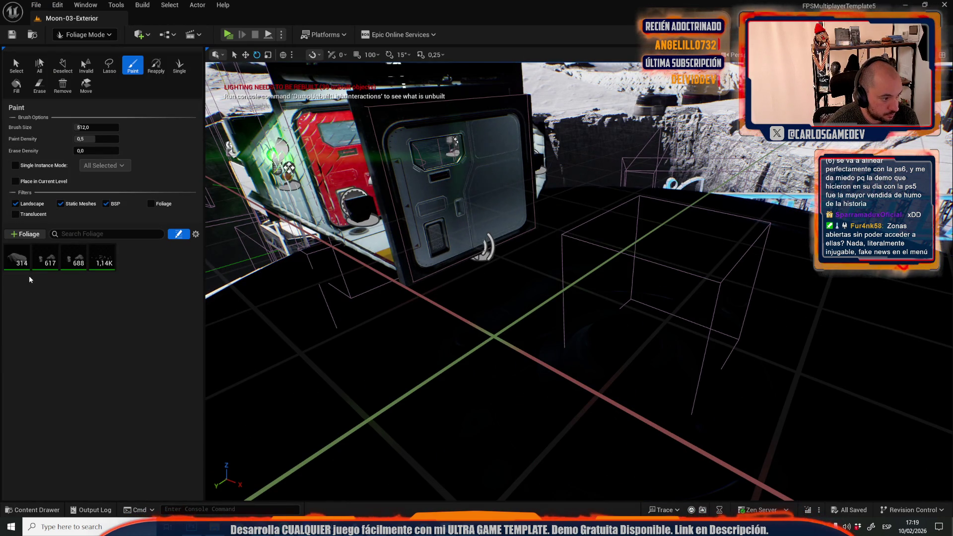
pyautogui.click(20, 257)
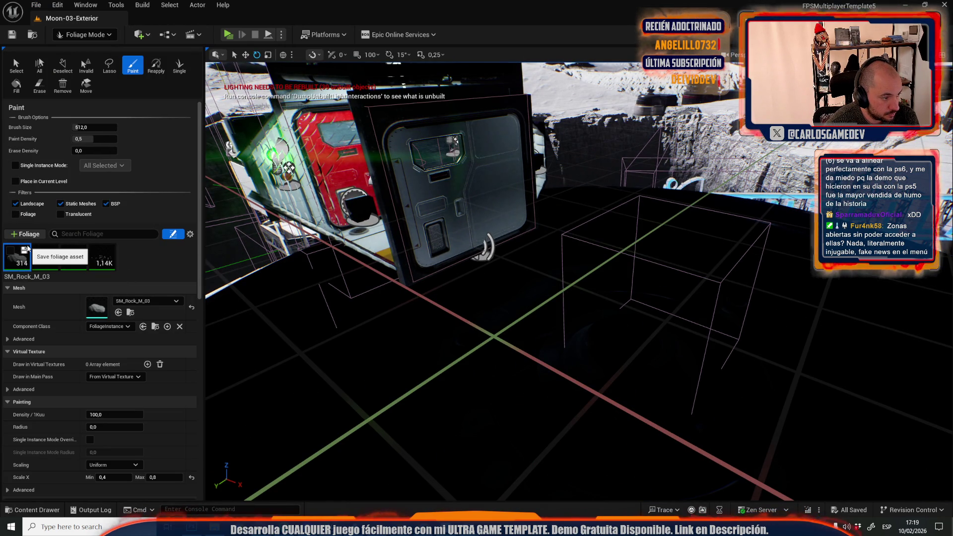
pyautogui.click(24, 251)
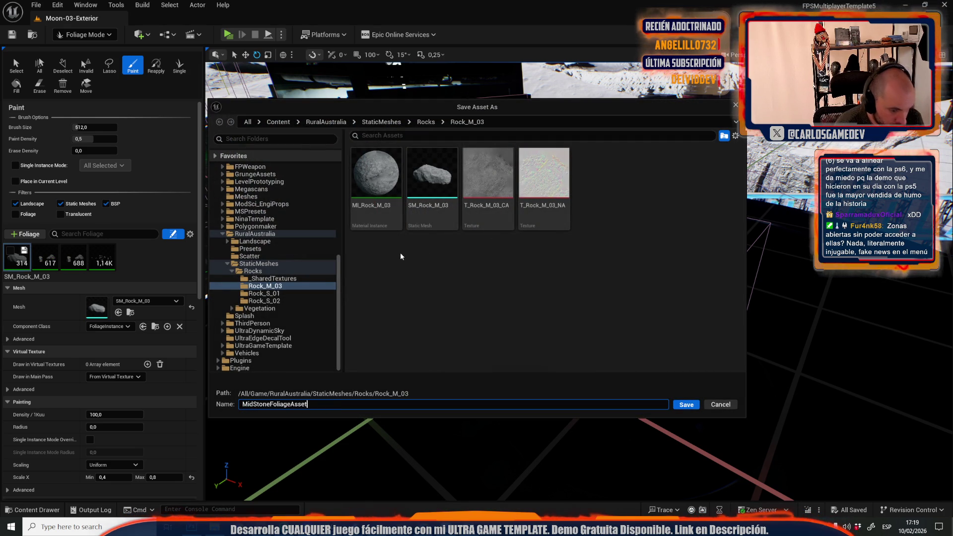
pyautogui.hotkey('ctrl', 'a')
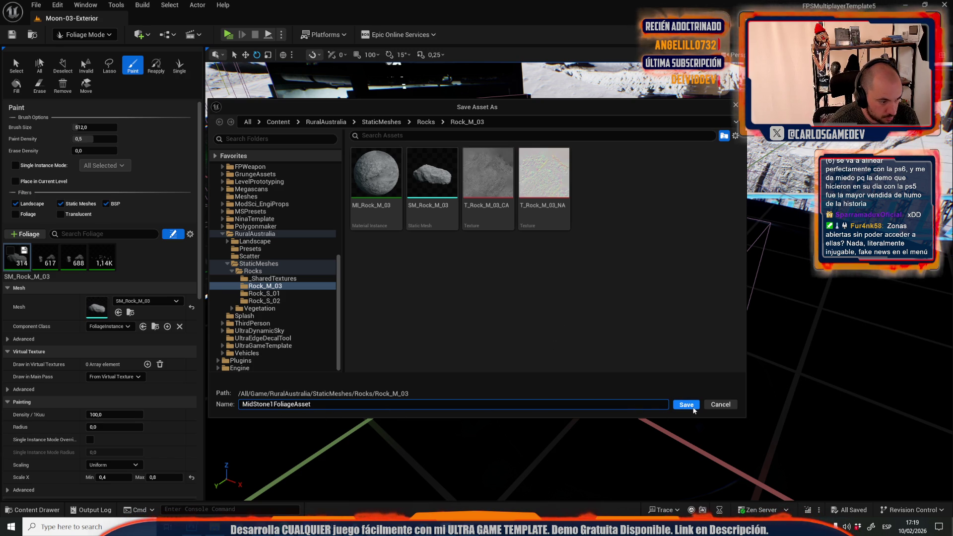
pyautogui.click(693, 409)
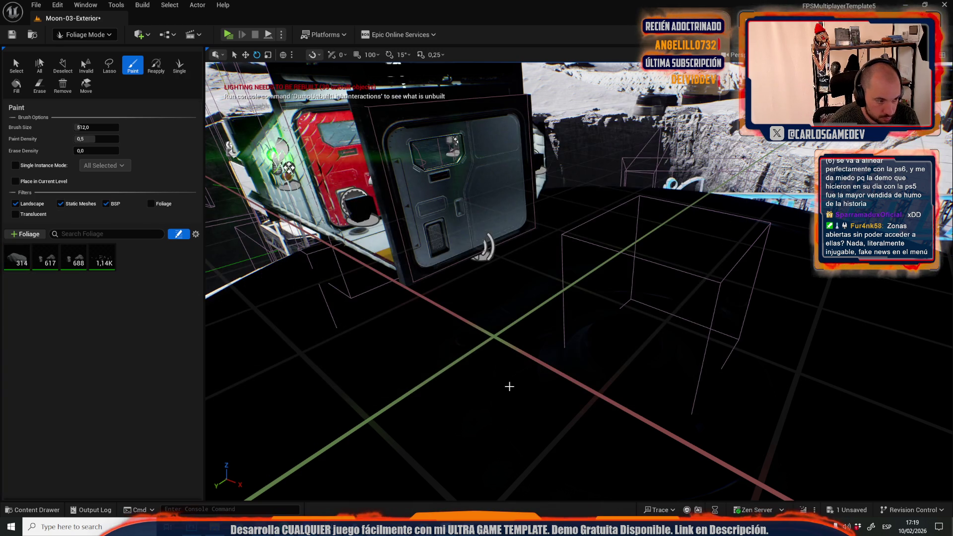
# Save the other three rock foliage types as MidStone2, MidStone3 and MidStone4FoliageAsset
pyautogui.click(52, 251)
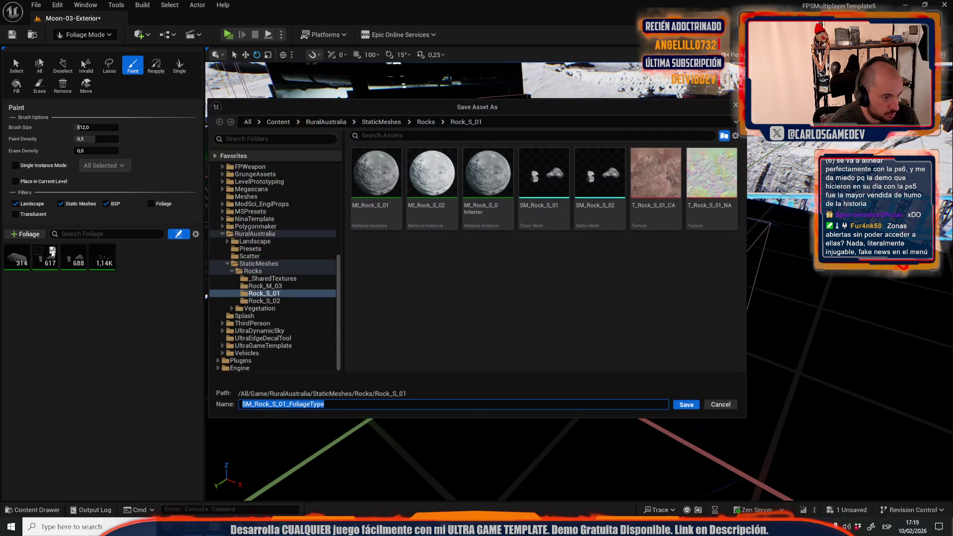
pyautogui.click(276, 405)
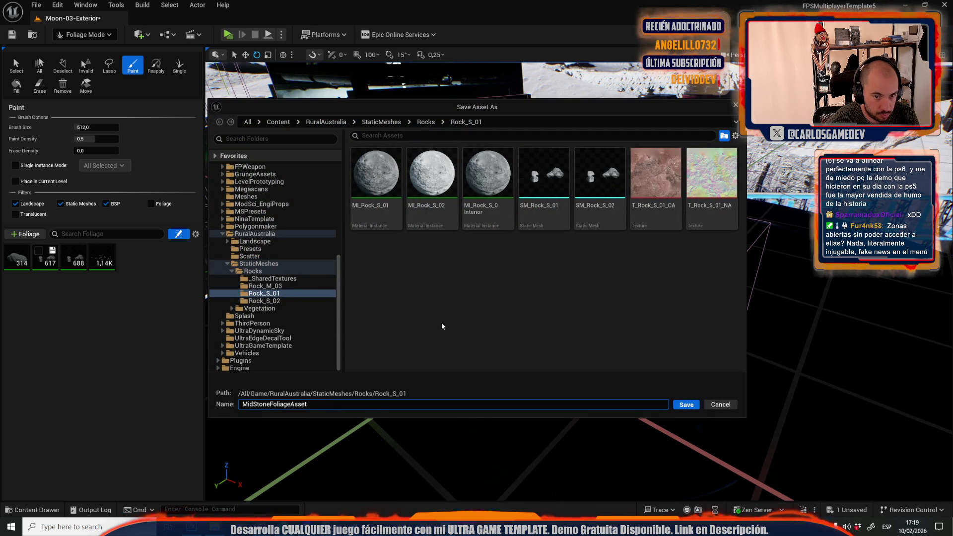
pyautogui.click(684, 407)
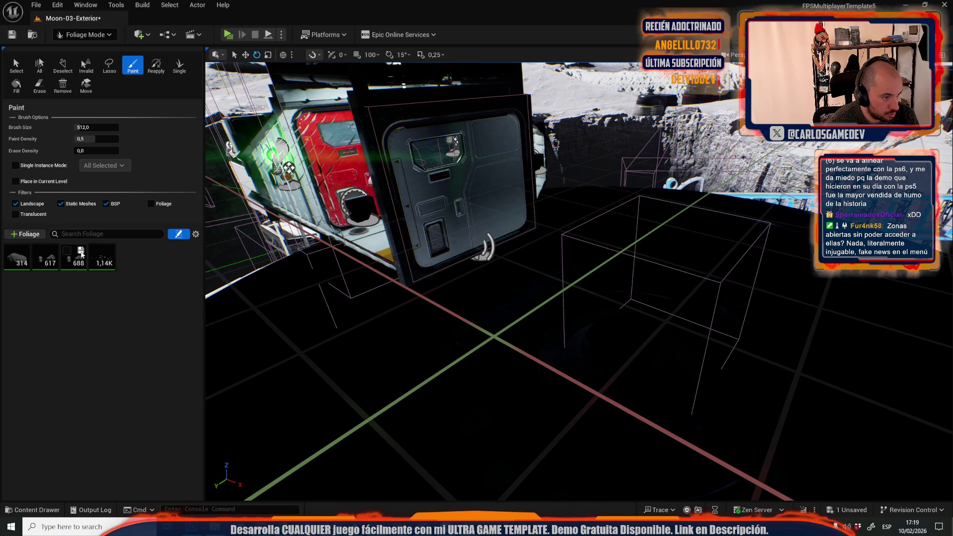
pyautogui.click(80, 250)
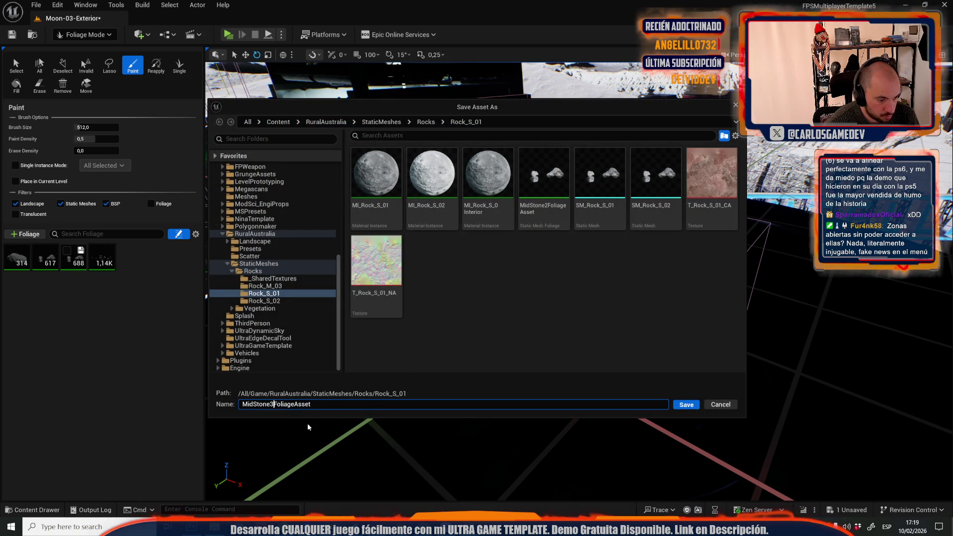
pyautogui.click(678, 406)
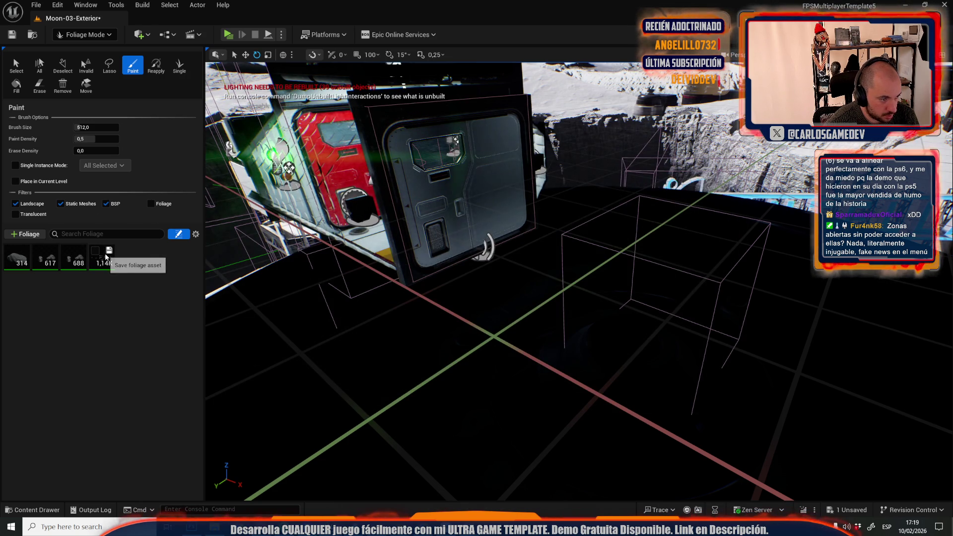
pyautogui.click(108, 253)
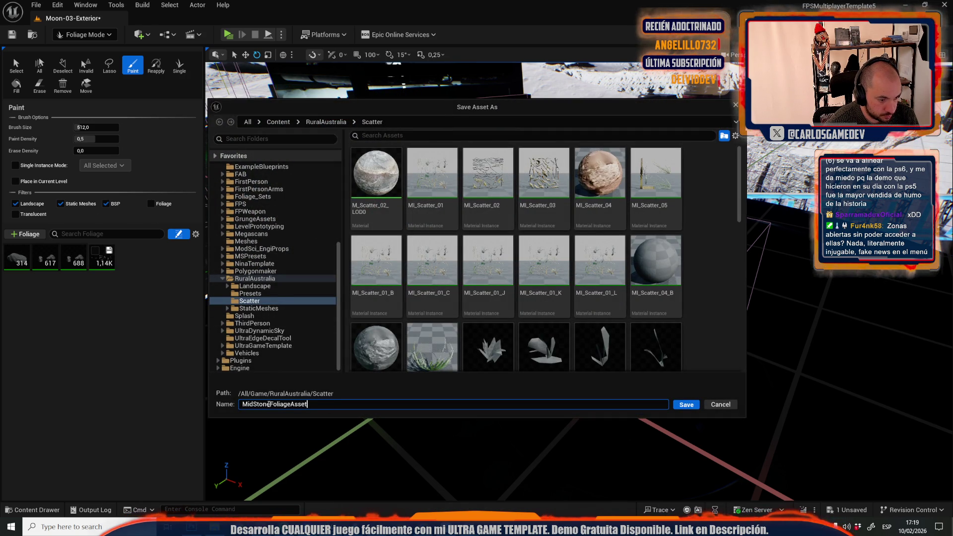
pyautogui.click(685, 404)
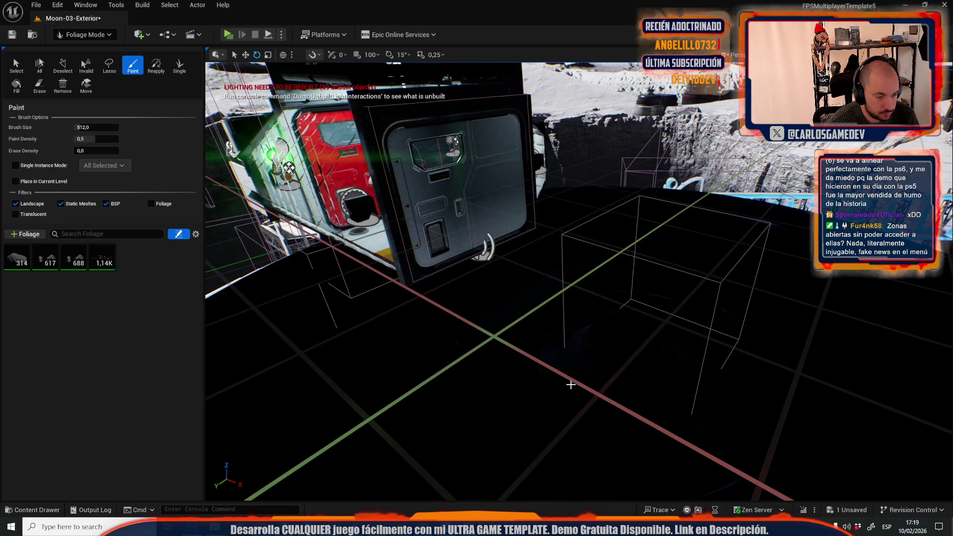
pyautogui.click(36, 5)
# Switch to Moon_MainMenuMap from Recent Levels, saving Moon-03-Exterior when prompted
pyautogui.moveTo(123, 73)
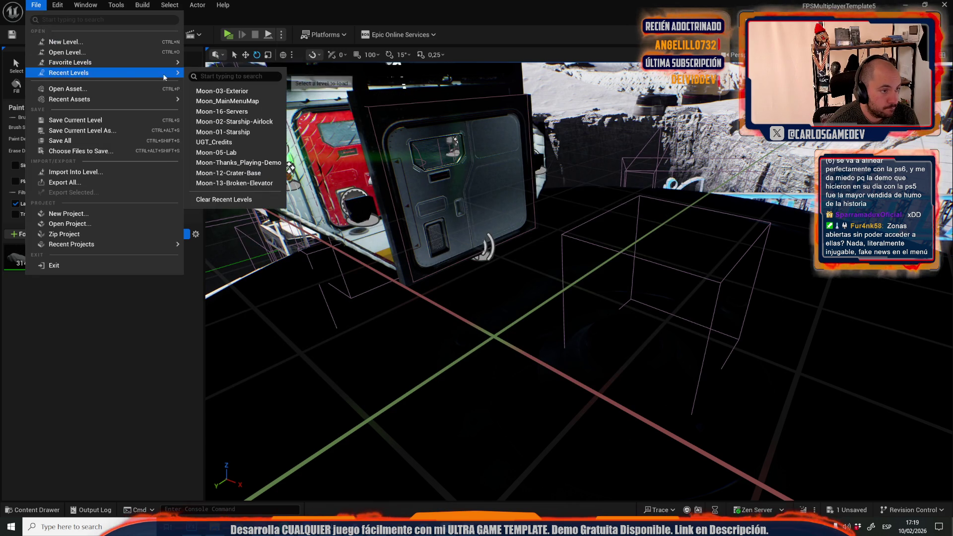
pyautogui.click(231, 95)
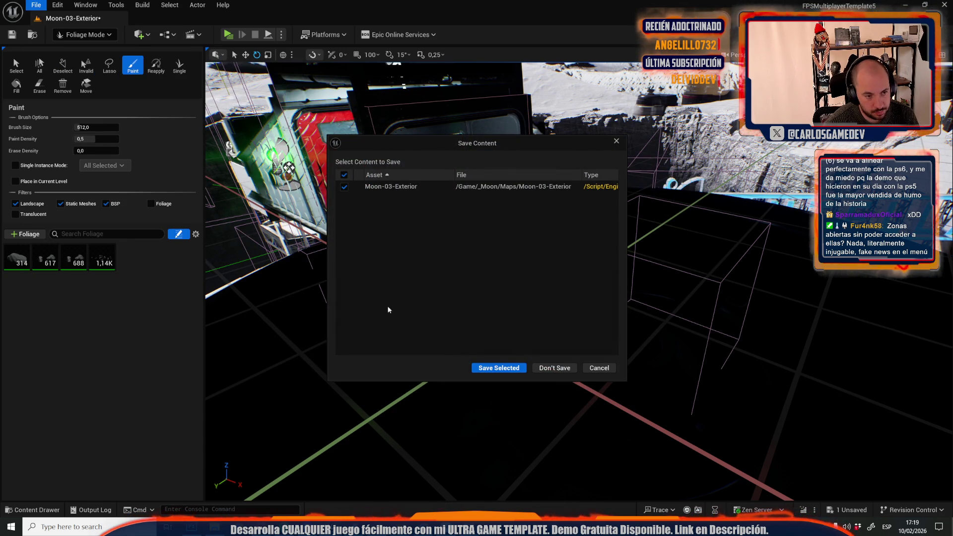
pyautogui.click(479, 368)
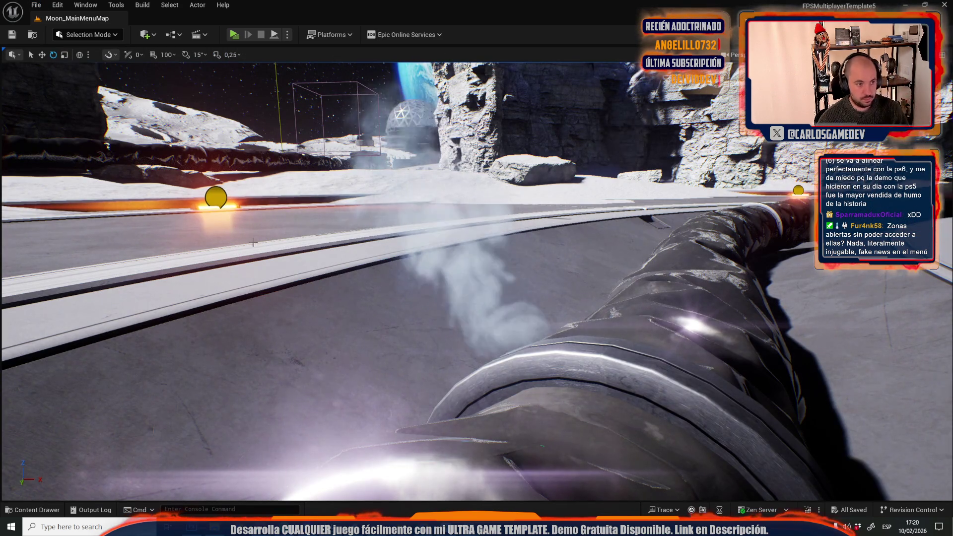
# Add MidStone4FoliageAsset to Moon_MainMenuMap's foliage palette and save the map
pyautogui.click(87, 34)
pyautogui.click(75, 85)
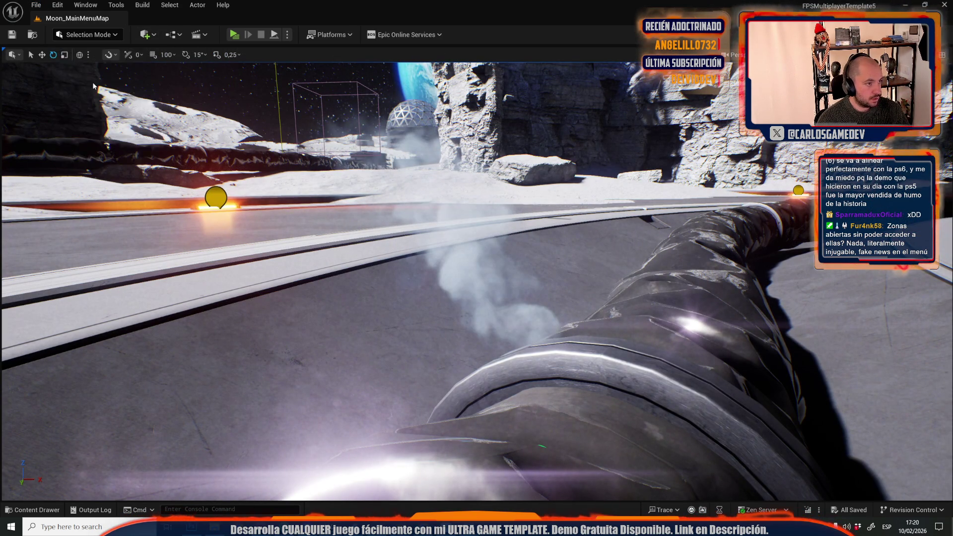
pyautogui.click(24, 235)
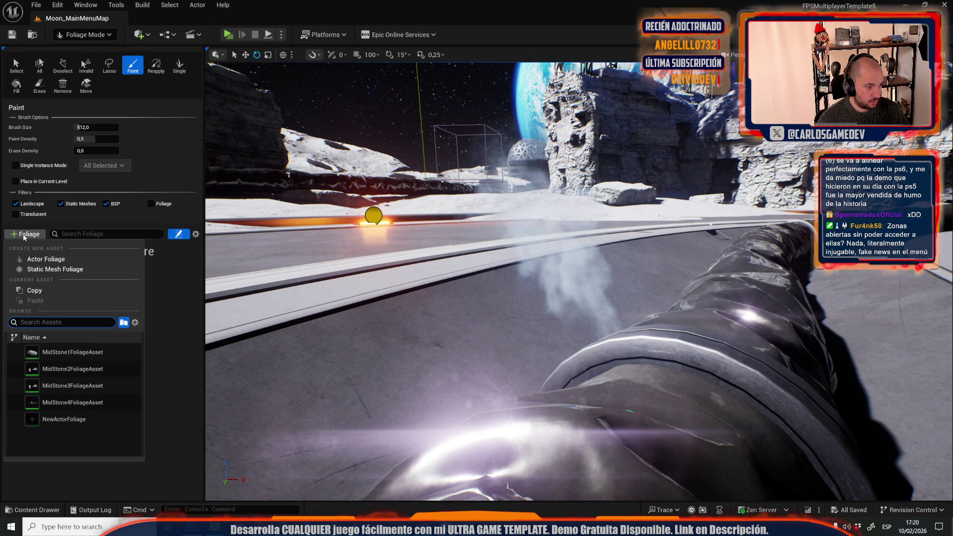
pyautogui.click(57, 402)
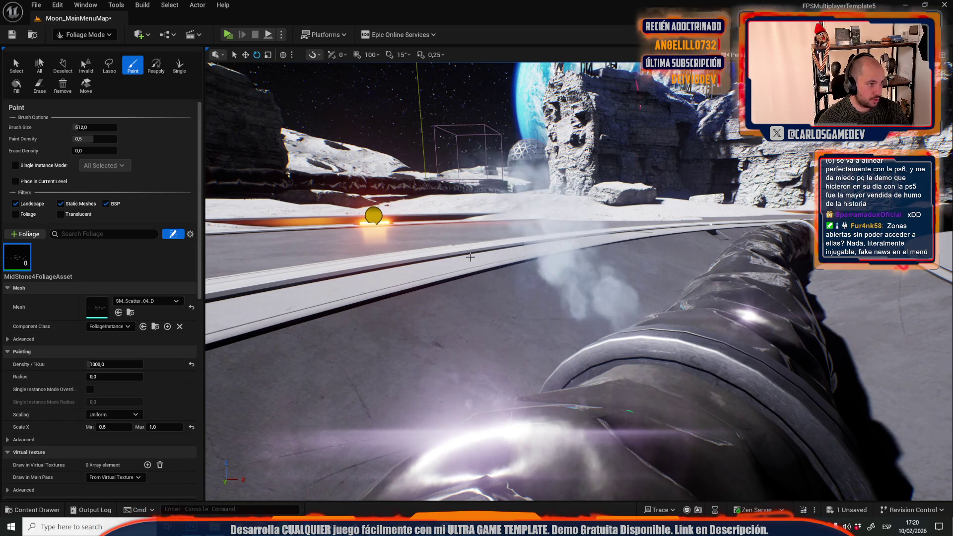
pyautogui.hotkey('ctrl', 's')
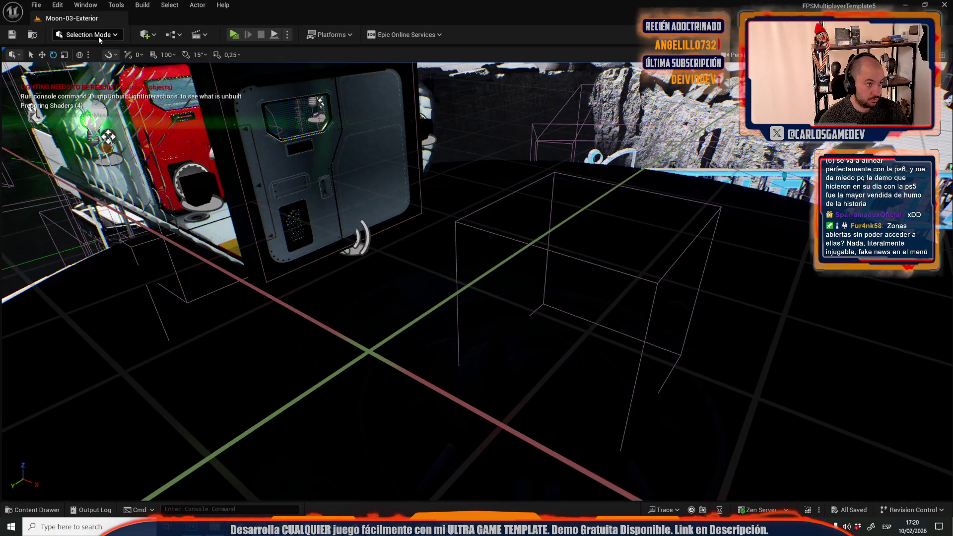
pyautogui.click(97, 36)
# Review MidStone3FoliageAsset in Foliage mode: SM_Rock_S_02 mesh, density 100, scale 0,1
pyautogui.click(94, 87)
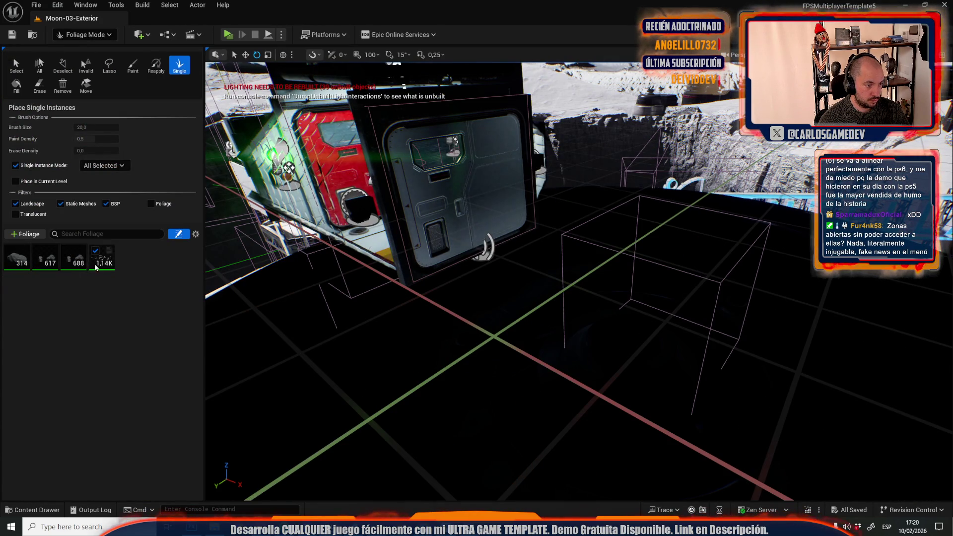
pyautogui.scroll(-15, 94, 412)
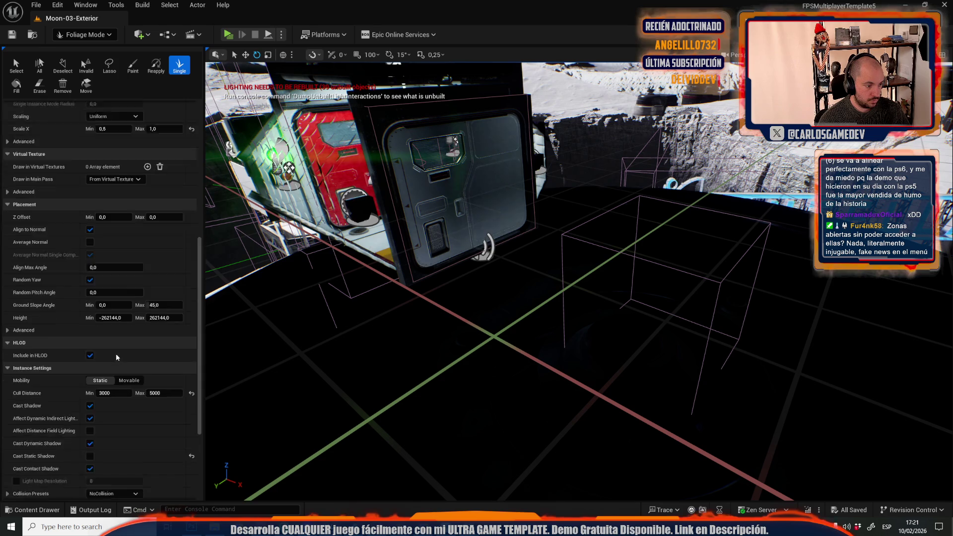
pyautogui.scroll(3, 132, 377)
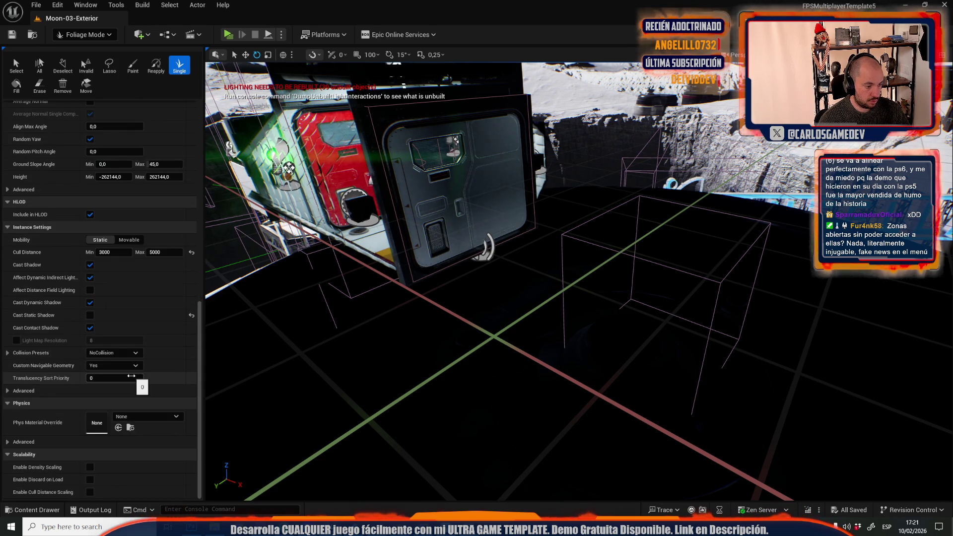
pyautogui.scroll(10, 132, 378)
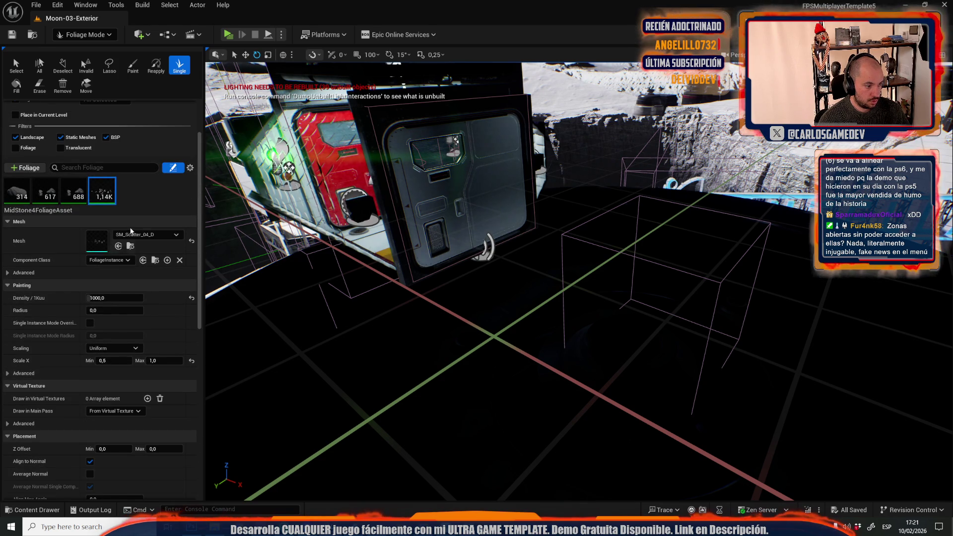
pyautogui.click(82, 198)
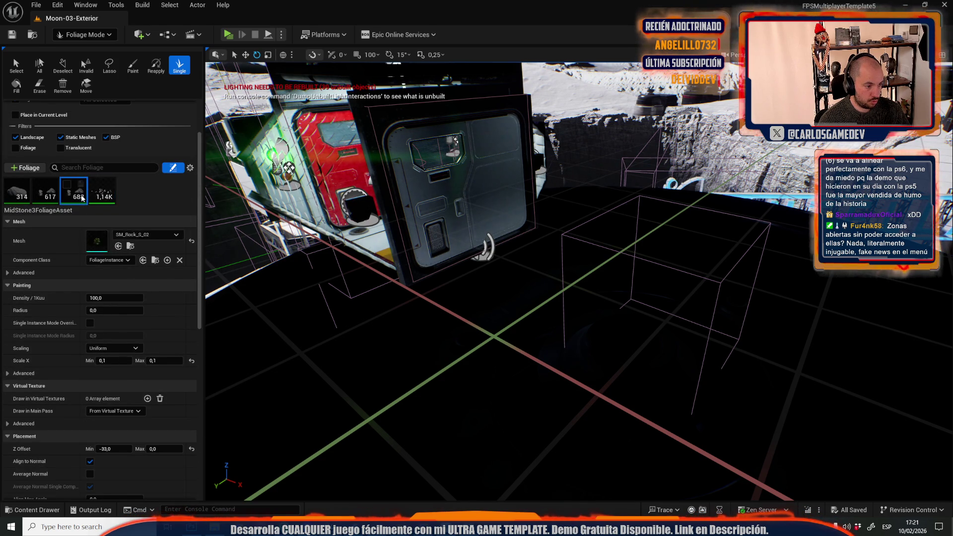
pyautogui.click(35, 5)
# Reopen the Moon_MainMenuMap level from Recent Levels
pyautogui.moveTo(136, 74)
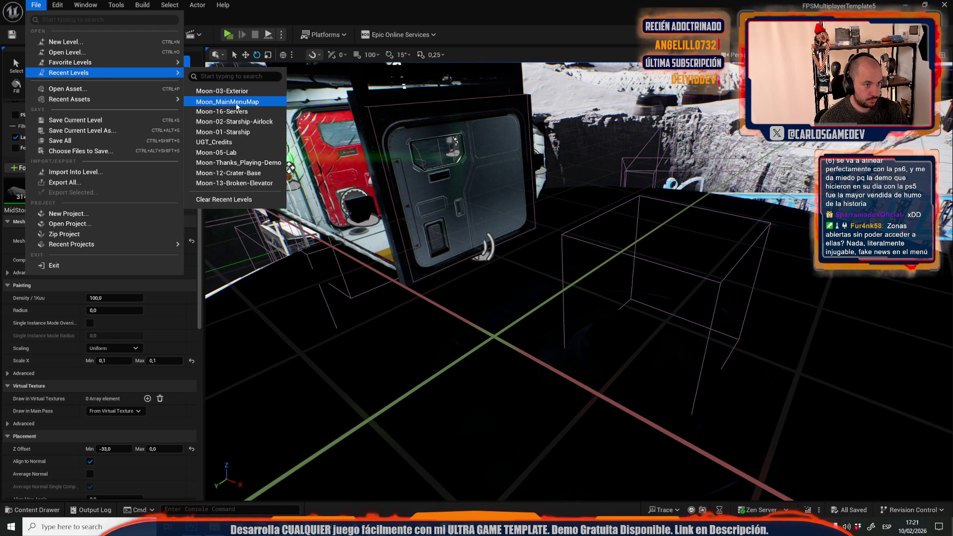
pyautogui.click(237, 107)
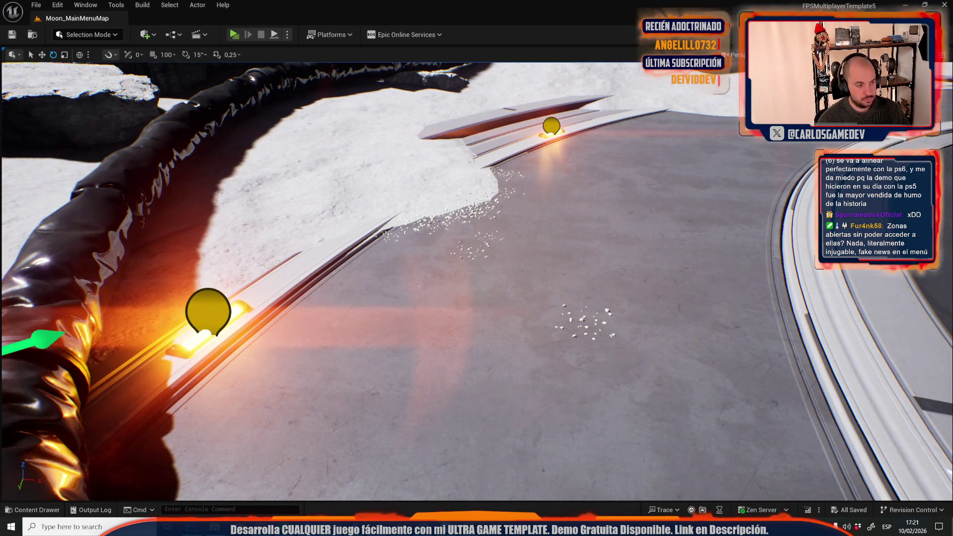
pyautogui.click(36, 5)
pyautogui.click(223, 79)
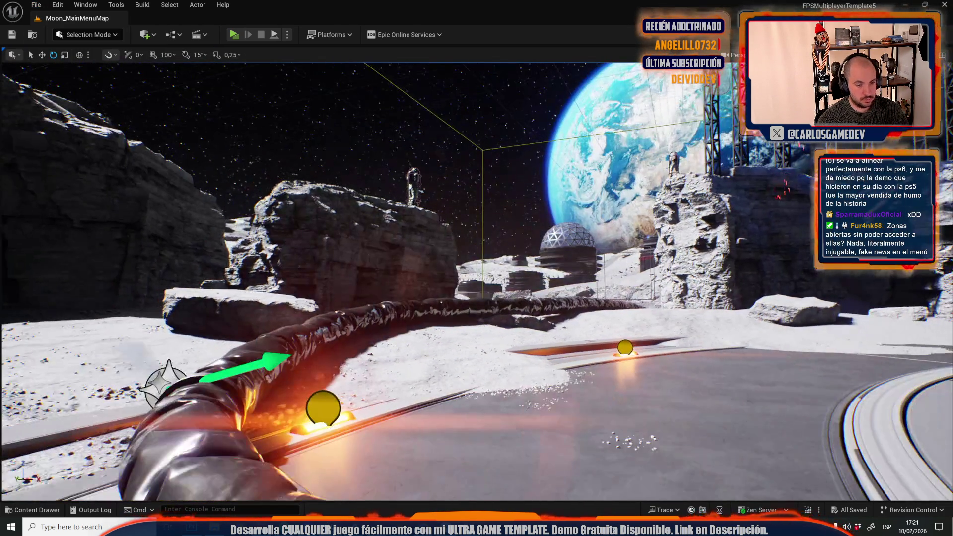
pyautogui.moveTo(399, 177); pyautogui.dragTo(399, 178)
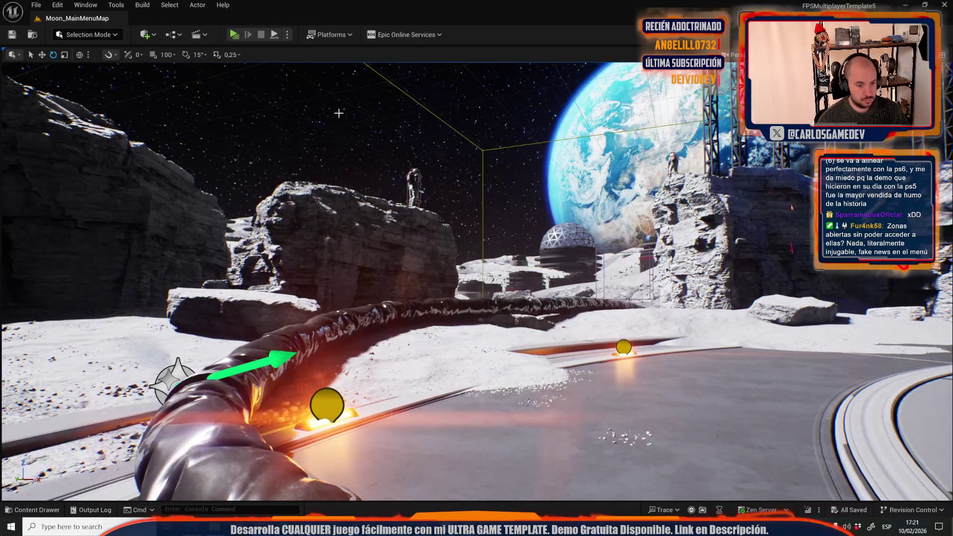
pyautogui.click(36, 4)
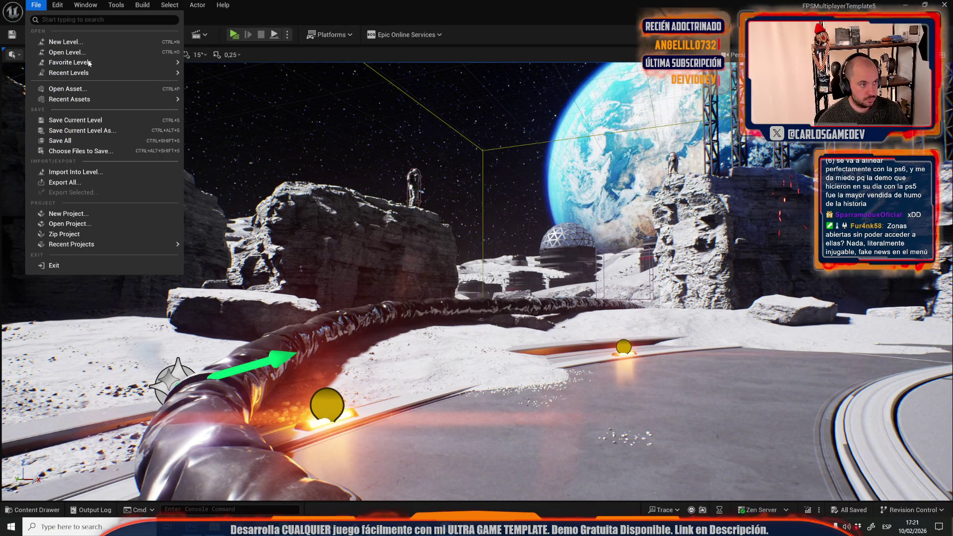
# In Foliage mode, pick MidStone4 and place scatter stones on the ground near the hose
pyautogui.click(86, 35)
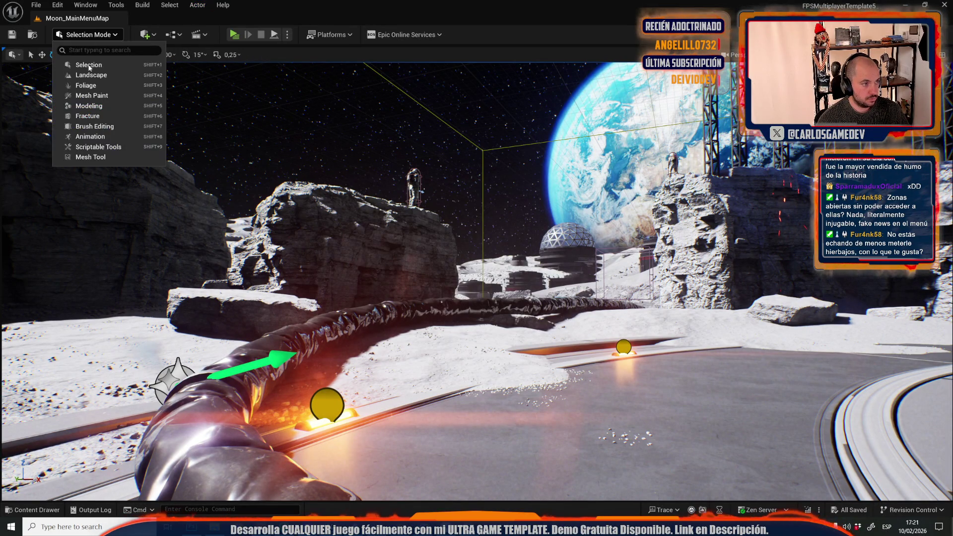
pyautogui.click(86, 85)
pyautogui.click(28, 236)
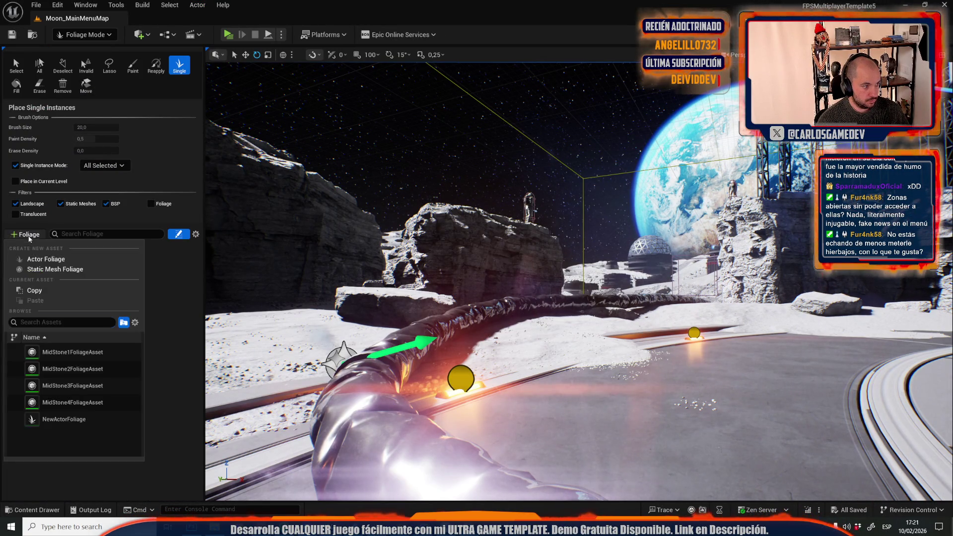
pyautogui.click(97, 385)
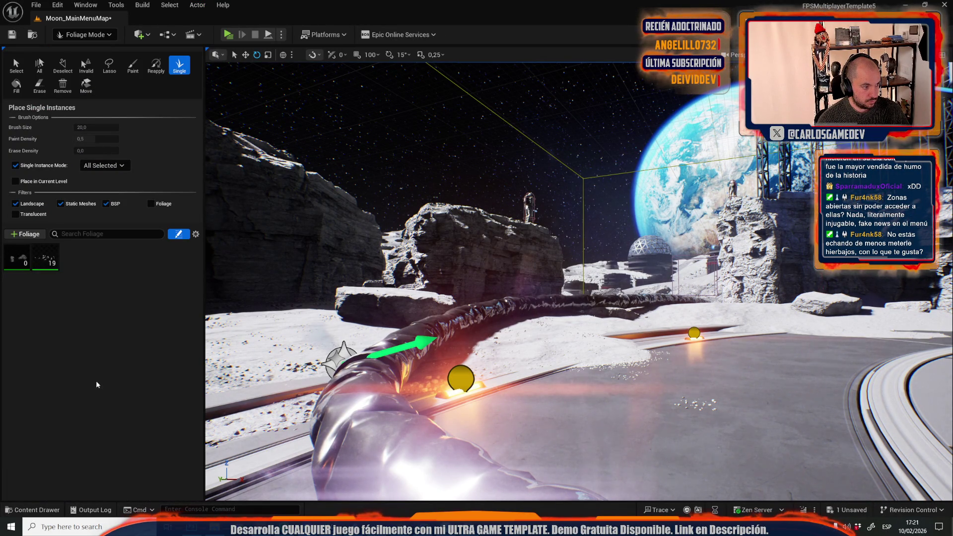
pyautogui.click(16, 268)
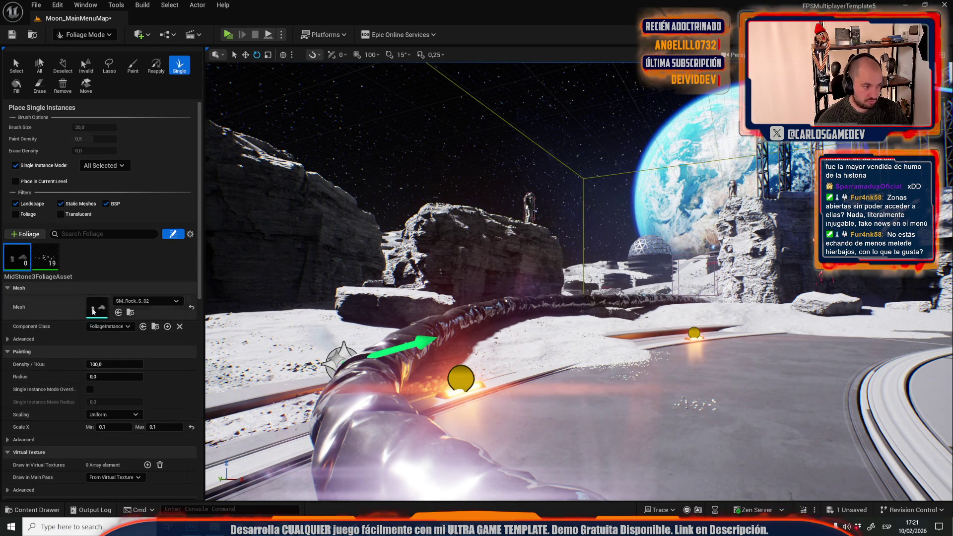
pyautogui.click(45, 257)
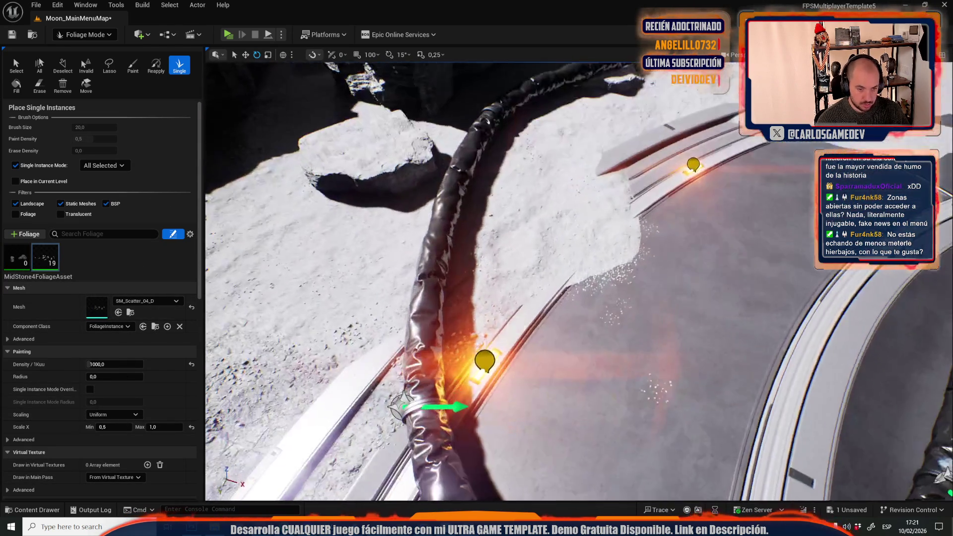
pyautogui.click(554, 303)
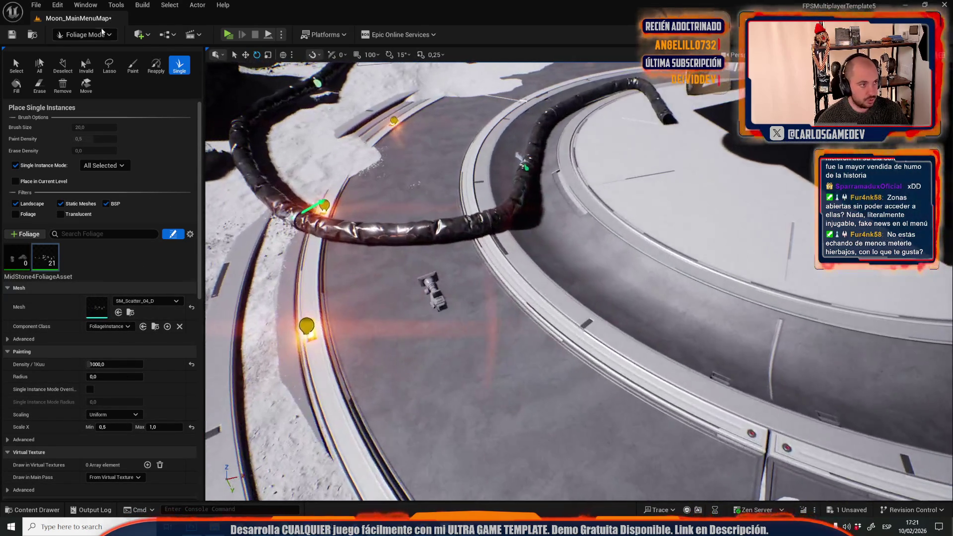
# Select the MainMenuCamera in Selection mode and preview its shot in Game View
pyautogui.click(102, 33)
pyautogui.click(79, 64)
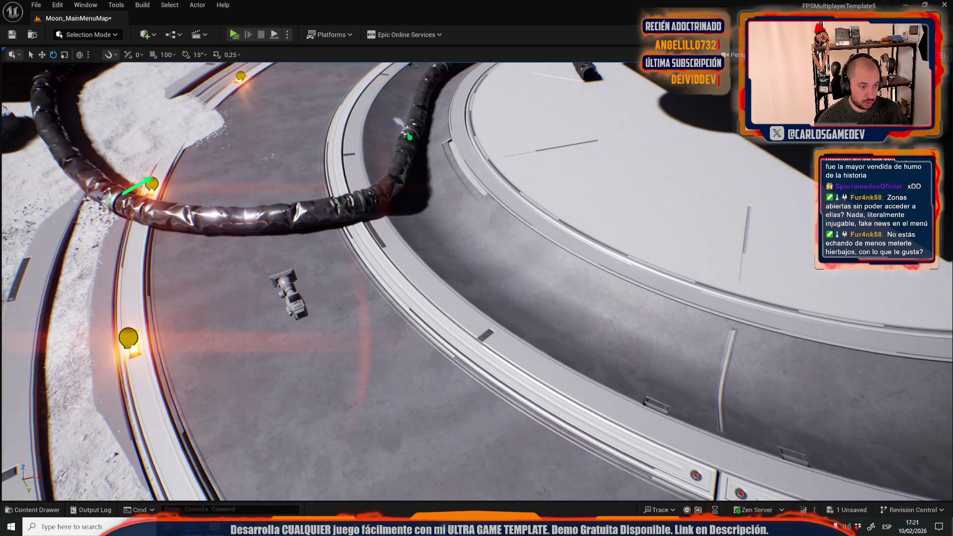
pyautogui.click(286, 290)
pyautogui.press('w')
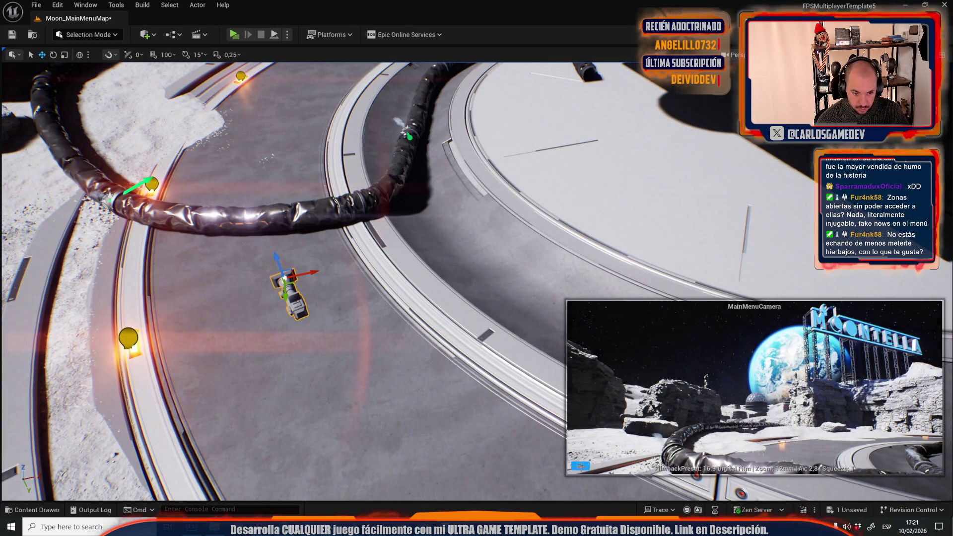
pyautogui.click(413, 162)
pyautogui.press('g')
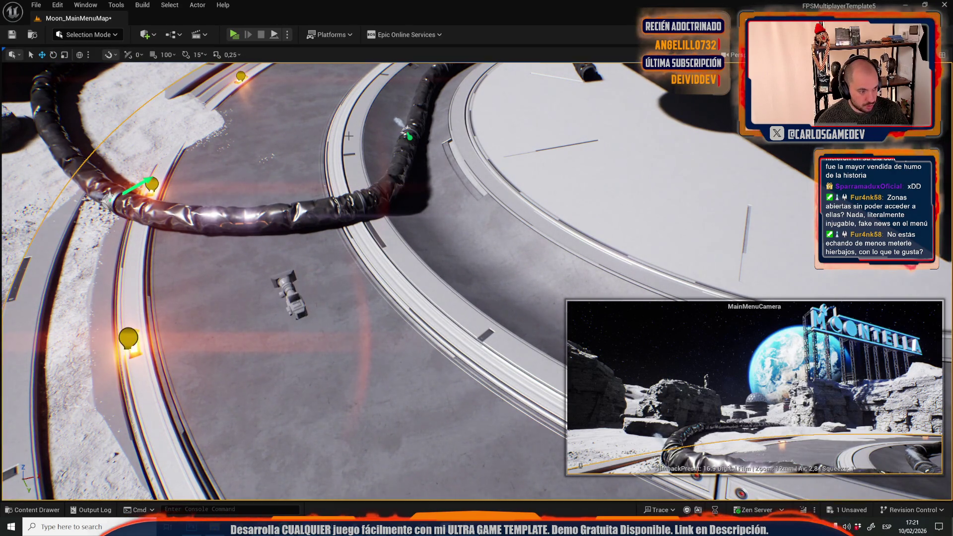
pyautogui.click(105, 36)
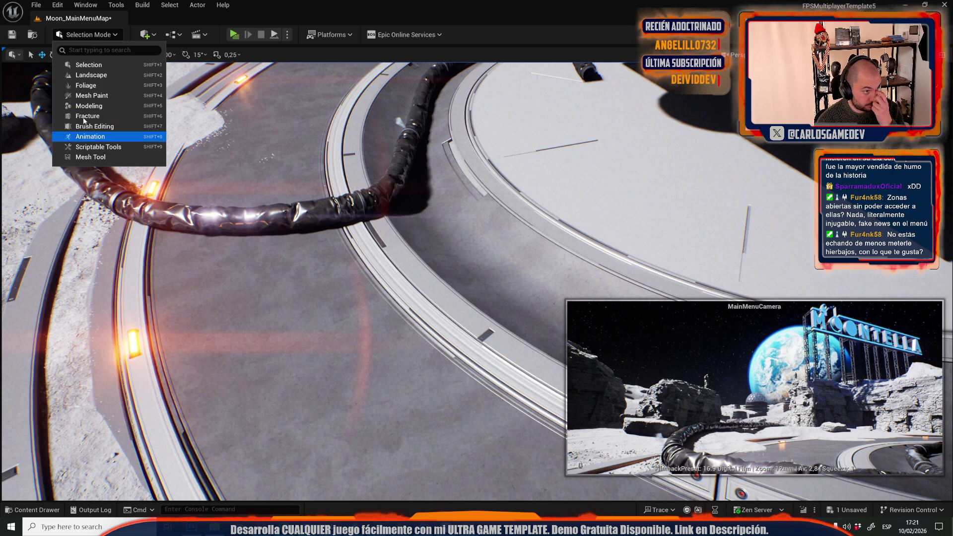
pyautogui.click(209, 132)
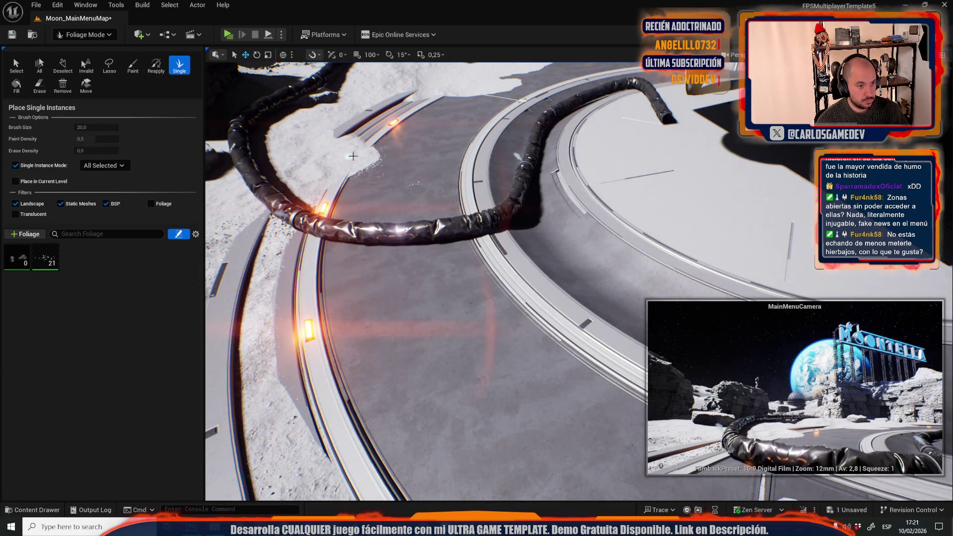
# Paint MidStone4 scatter stones across the sand, rocky edge, and along the hose
pyautogui.scroll(5, 209, 132)
pyautogui.scroll(1, 496, 150)
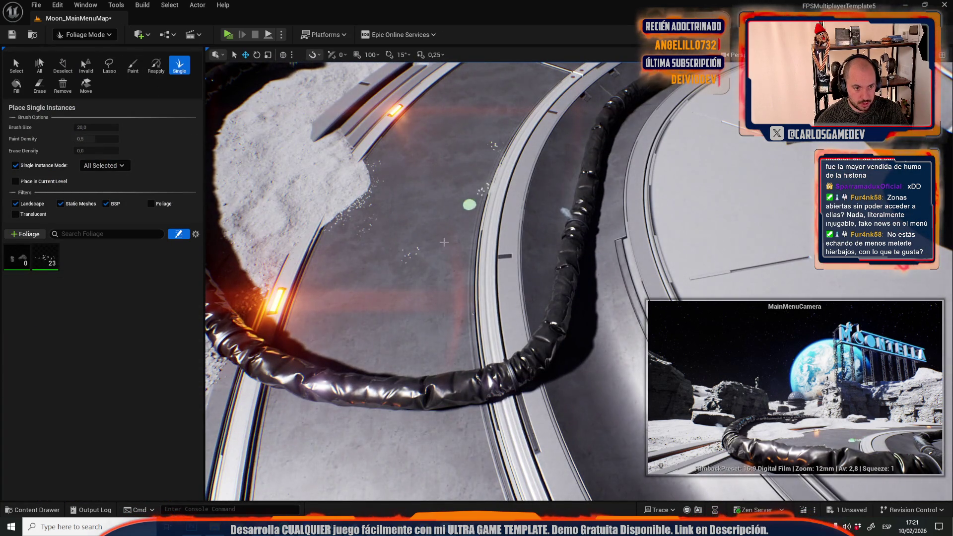
pyautogui.moveTo(472, 215)
pyautogui.mouseDown()
pyautogui.moveTo(473, 245)
pyautogui.moveTo(478, 234)
pyautogui.mouseUp()
pyautogui.moveTo(503, 164); pyautogui.dragTo(525, 142)
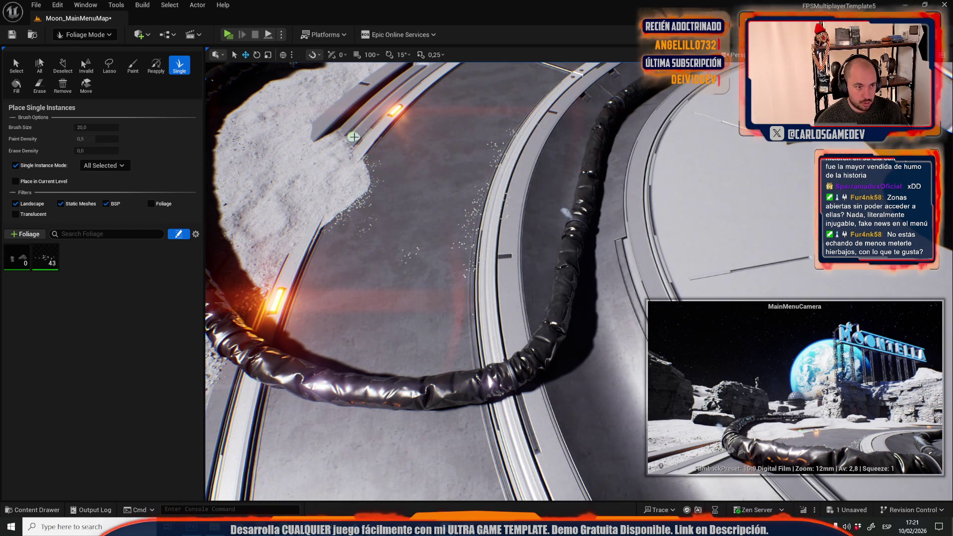
pyautogui.moveTo(334, 129); pyautogui.dragTo(306, 140)
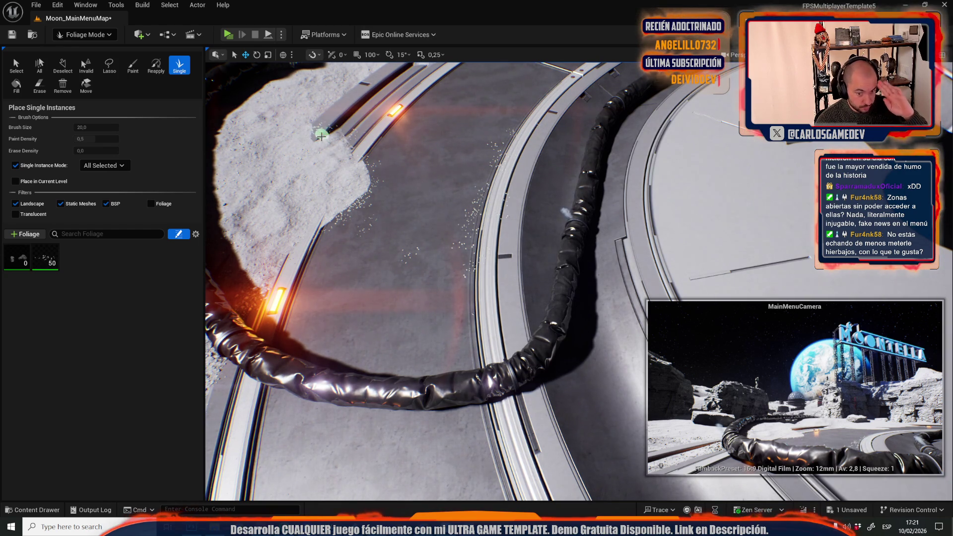
pyautogui.click(318, 201)
pyautogui.moveTo(317, 200)
pyautogui.mouseDown()
pyautogui.moveTo(423, 316)
pyautogui.moveTo(437, 290)
pyautogui.moveTo(452, 318)
pyautogui.moveTo(425, 323)
pyautogui.moveTo(485, 357)
pyautogui.moveTo(479, 379)
pyautogui.moveTo(453, 374)
pyautogui.moveTo(478, 343)
pyautogui.moveTo(404, 334)
pyautogui.moveTo(393, 249)
pyautogui.moveTo(343, 298)
pyautogui.moveTo(340, 319)
pyautogui.moveTo(416, 260)
pyautogui.mouseUp()
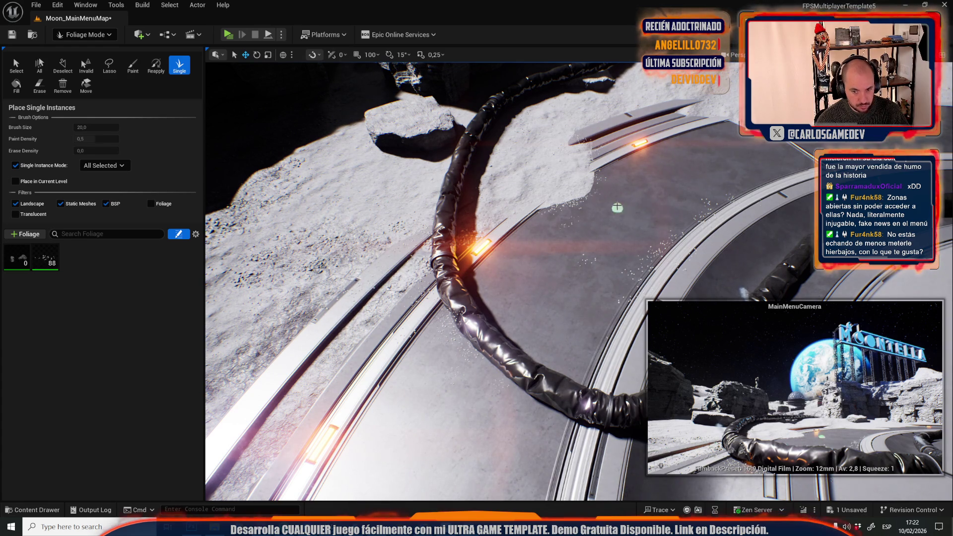
pyautogui.moveTo(645, 176); pyautogui.dragTo(600, 234)
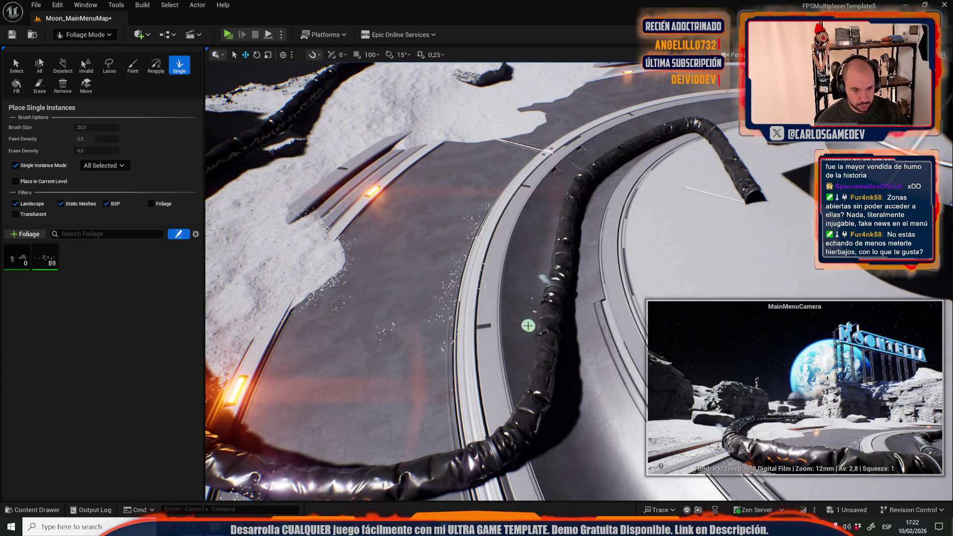
pyautogui.moveTo(535, 308); pyautogui.dragTo(521, 385)
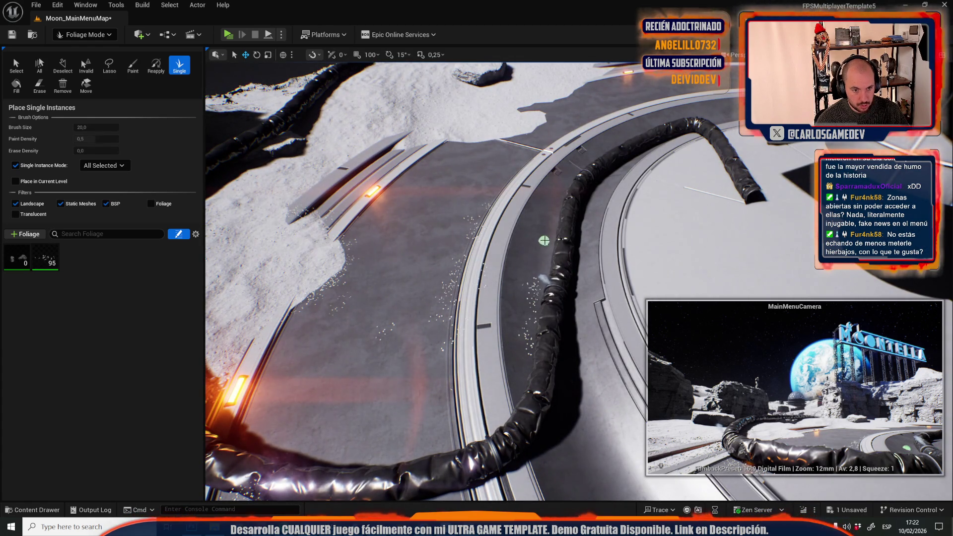
pyautogui.moveTo(544, 249); pyautogui.dragTo(540, 257)
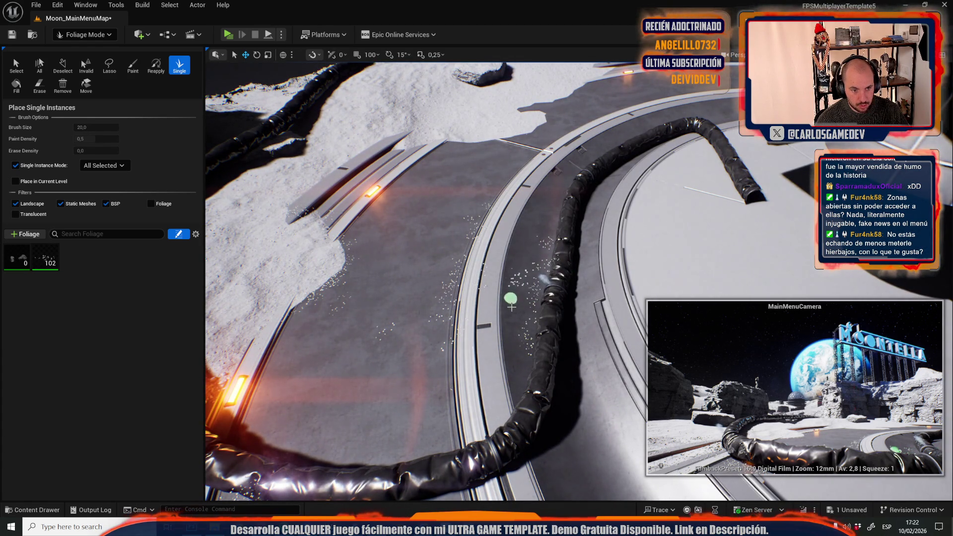
pyautogui.moveTo(520, 374)
pyautogui.mouseDown()
pyautogui.moveTo(498, 389)
pyautogui.moveTo(579, 178)
pyautogui.mouseUp()
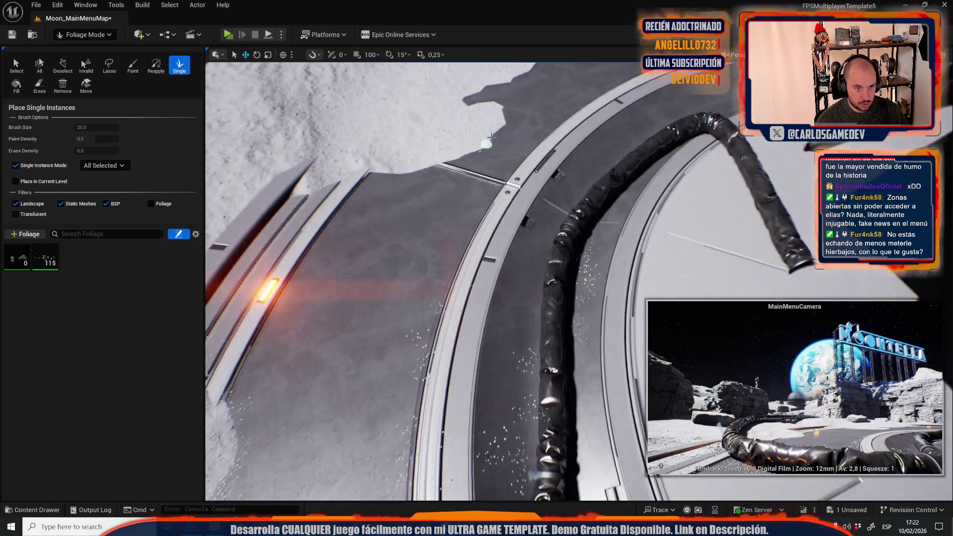
# Paint stones along the ring's edge where sand meets the platform, reaching about 257 instances
pyautogui.click(507, 115)
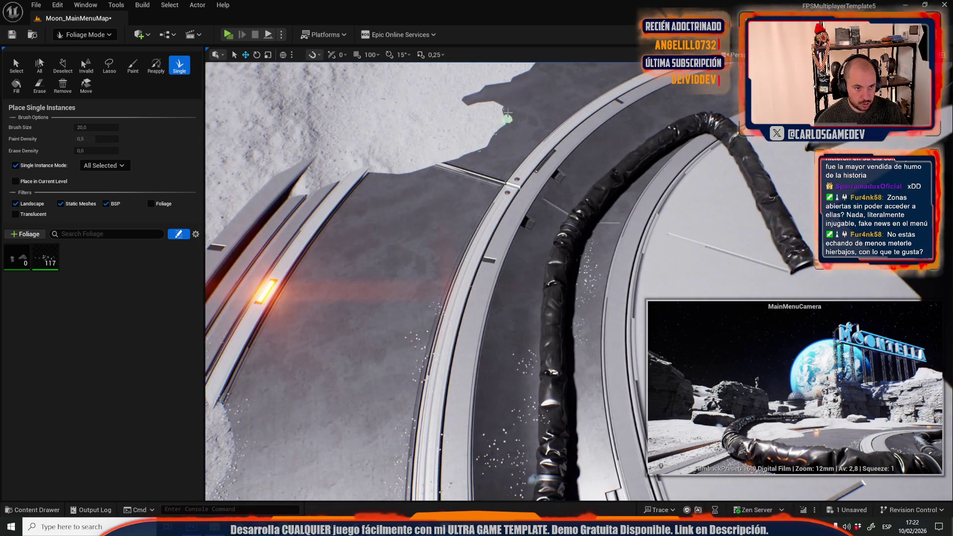
pyautogui.click(510, 120)
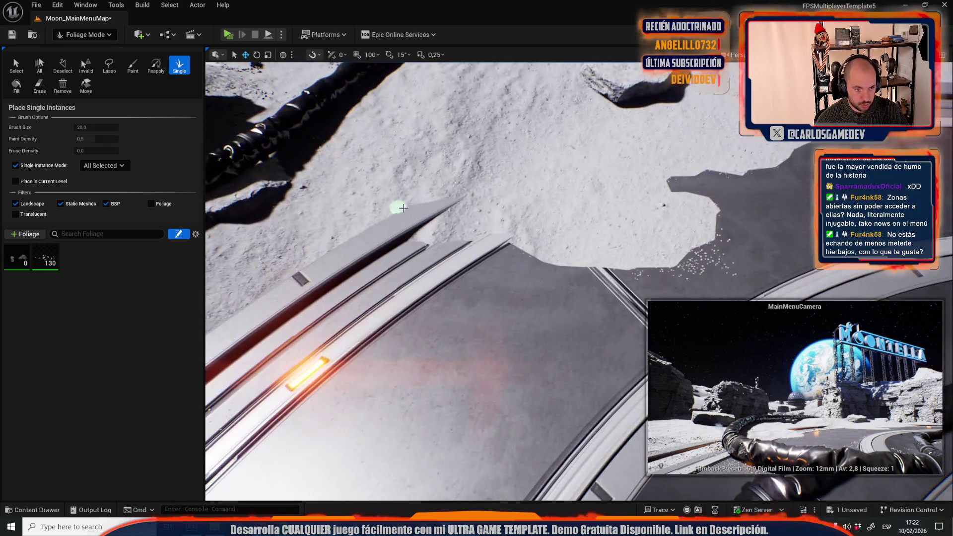
pyautogui.click(419, 217)
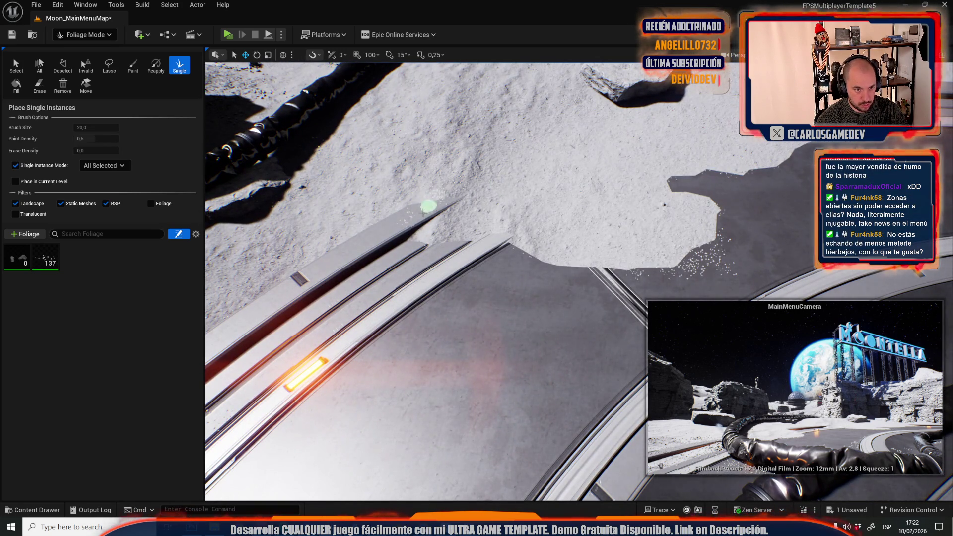
pyautogui.moveTo(430, 204)
pyautogui.mouseDown()
pyautogui.moveTo(460, 216)
pyautogui.moveTo(411, 249)
pyautogui.moveTo(441, 256)
pyautogui.moveTo(442, 243)
pyautogui.moveTo(554, 223)
pyautogui.moveTo(494, 245)
pyautogui.moveTo(492, 233)
pyautogui.moveTo(553, 270)
pyautogui.moveTo(570, 294)
pyautogui.moveTo(606, 270)
pyautogui.moveTo(660, 269)
pyautogui.moveTo(616, 302)
pyautogui.moveTo(573, 273)
pyautogui.moveTo(521, 336)
pyautogui.moveTo(506, 272)
pyautogui.moveTo(555, 356)
pyautogui.moveTo(575, 310)
pyautogui.moveTo(549, 336)
pyautogui.moveTo(633, 299)
pyautogui.moveTo(603, 363)
pyautogui.moveTo(538, 366)
pyautogui.moveTo(541, 277)
pyautogui.moveTo(491, 258)
pyautogui.moveTo(408, 259)
pyautogui.moveTo(609, 246)
pyautogui.mouseUp()
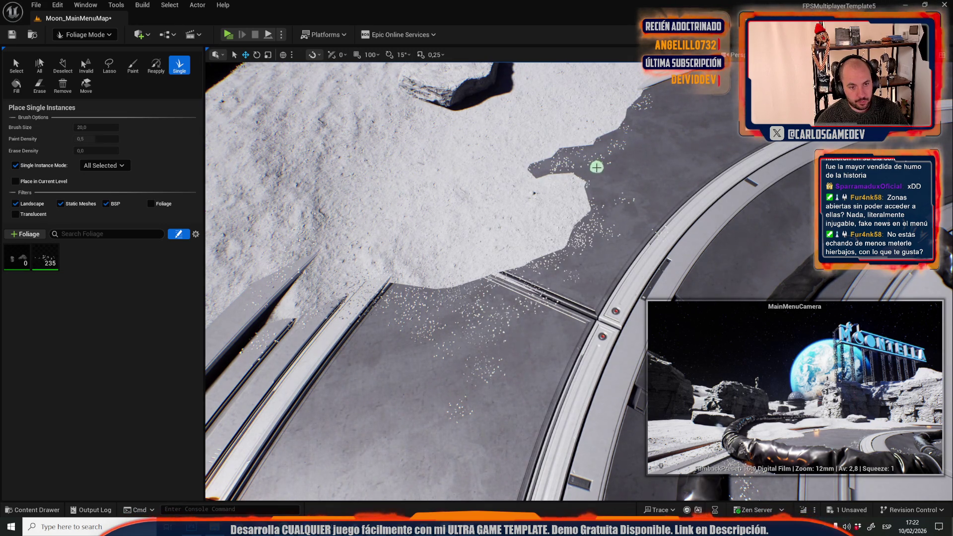
pyautogui.moveTo(615, 208)
pyautogui.mouseDown()
pyautogui.moveTo(640, 230)
pyautogui.moveTo(642, 210)
pyautogui.mouseUp()
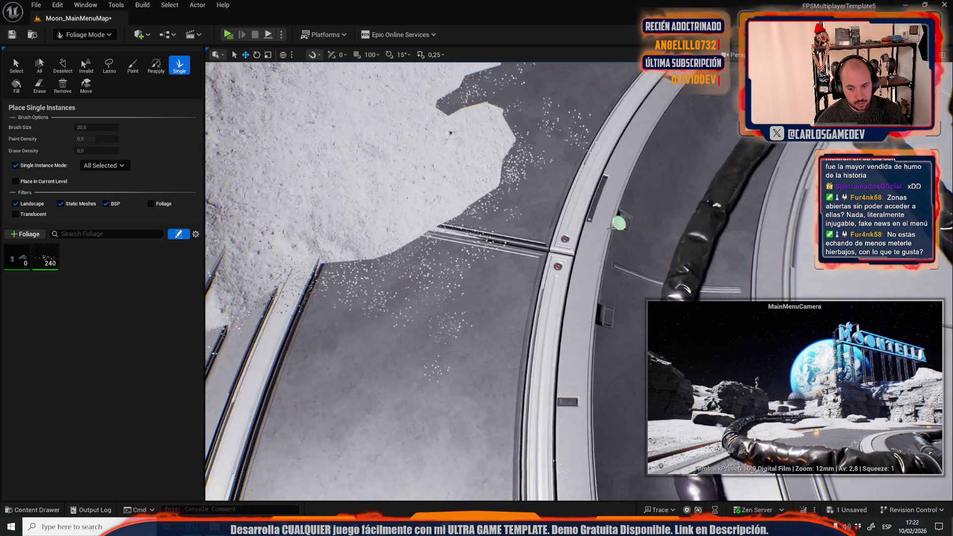
pyautogui.moveTo(596, 181)
pyautogui.mouseDown()
pyautogui.moveTo(521, 183)
pyautogui.moveTo(512, 114)
pyautogui.mouseUp()
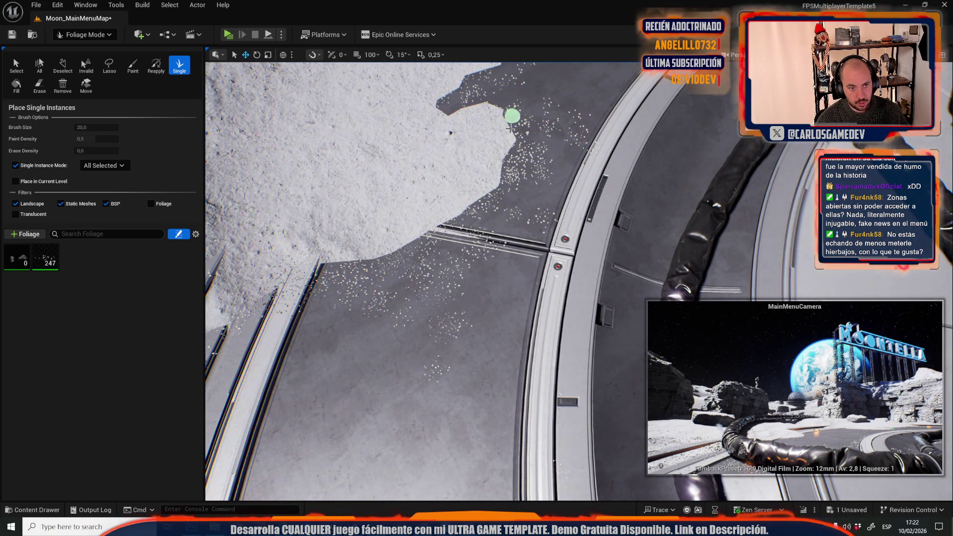
pyautogui.moveTo(539, 188)
pyautogui.mouseDown()
pyautogui.moveTo(453, 247)
pyautogui.moveTo(469, 279)
pyautogui.moveTo(491, 259)
pyautogui.mouseUp()
pyautogui.moveTo(506, 187); pyautogui.dragTo(470, 223)
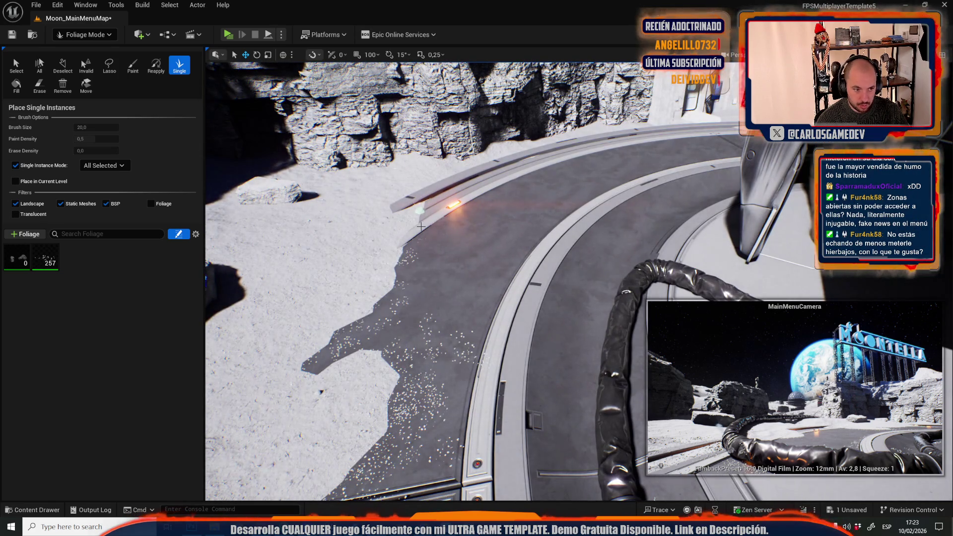
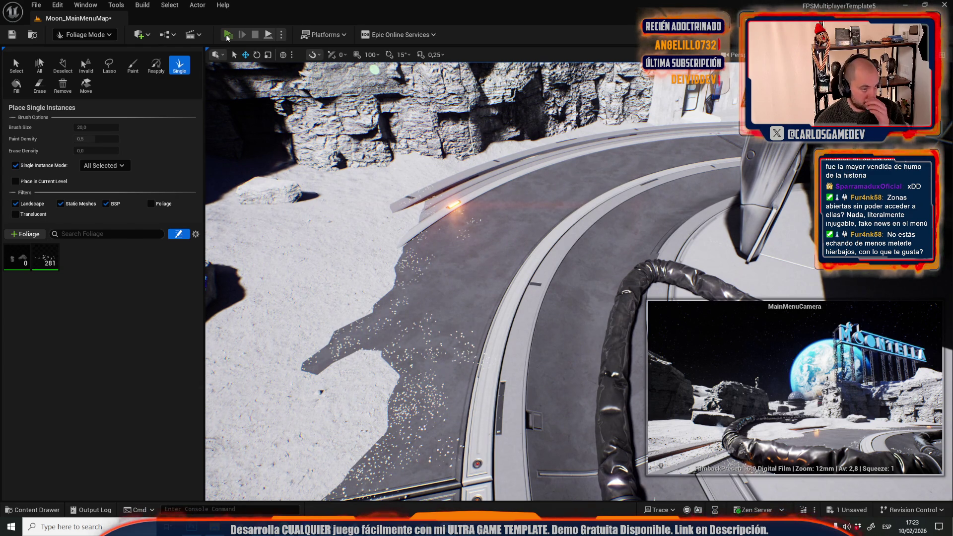
# Play-test the main menu, then place a few pebble clusters near the snow edge
pyautogui.click(228, 35)
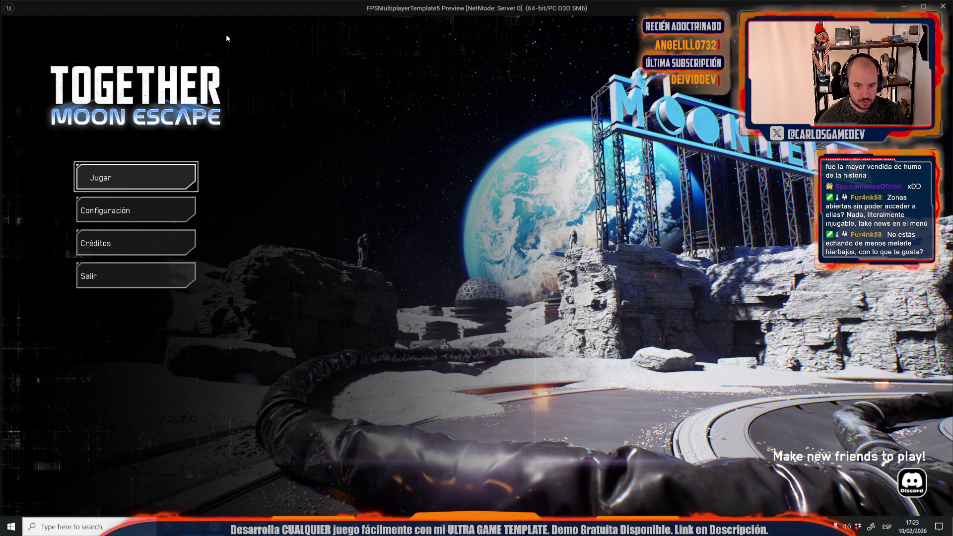
pyautogui.press('Escape')
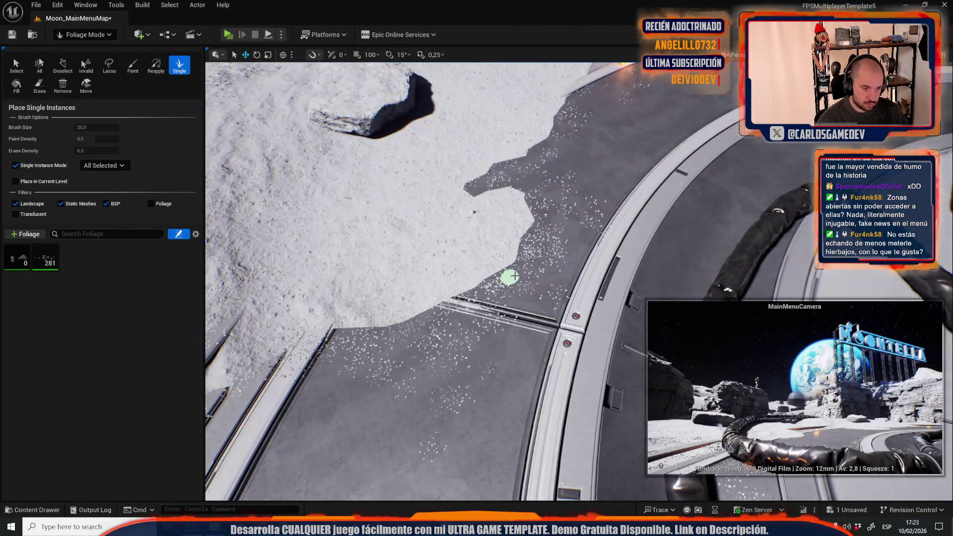
pyautogui.click(341, 366)
pyautogui.click(485, 308)
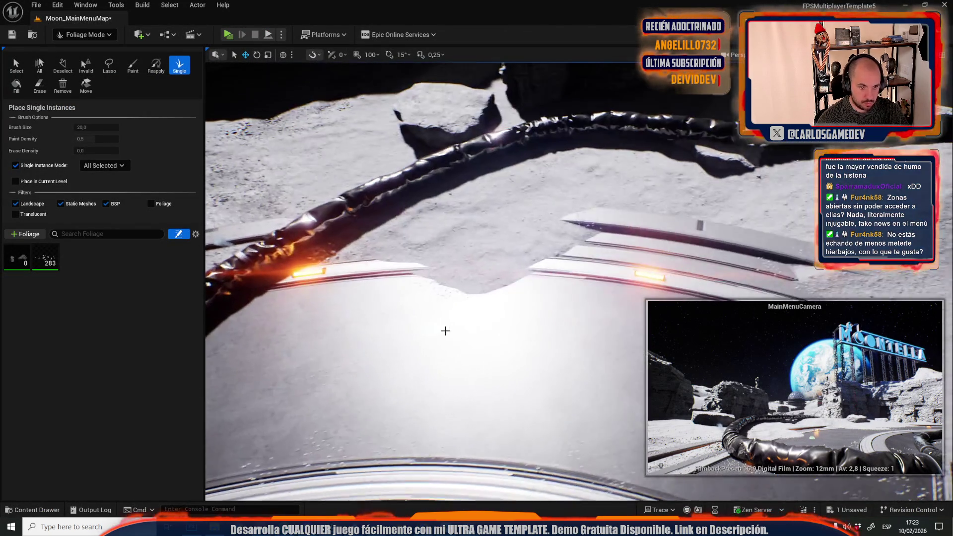
pyautogui.click(445, 331)
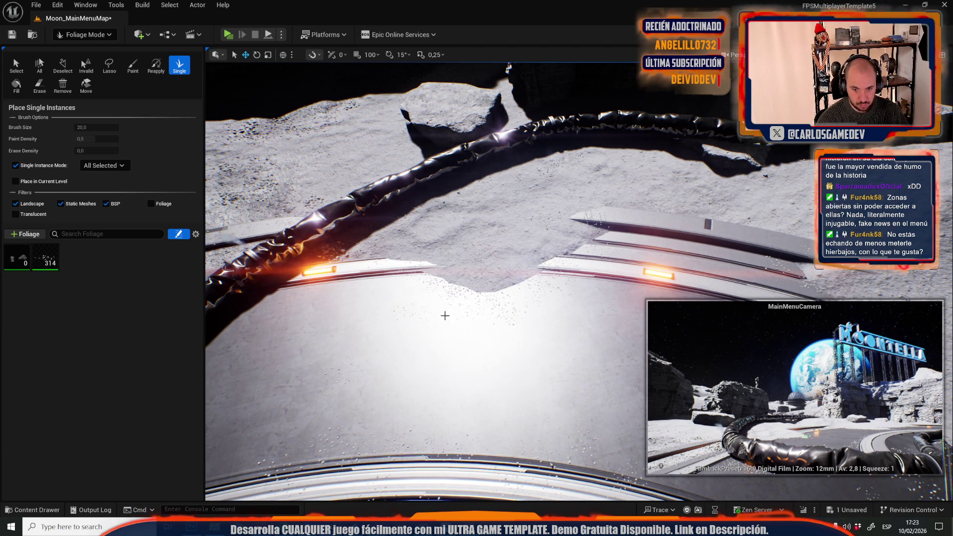
# Fly along the curved track and erase stray rocks lying on it
pyautogui.moveTo(502, 321); pyautogui.dragTo(502, 321)
pyautogui.moveTo(486, 280); pyautogui.dragTo(486, 280)
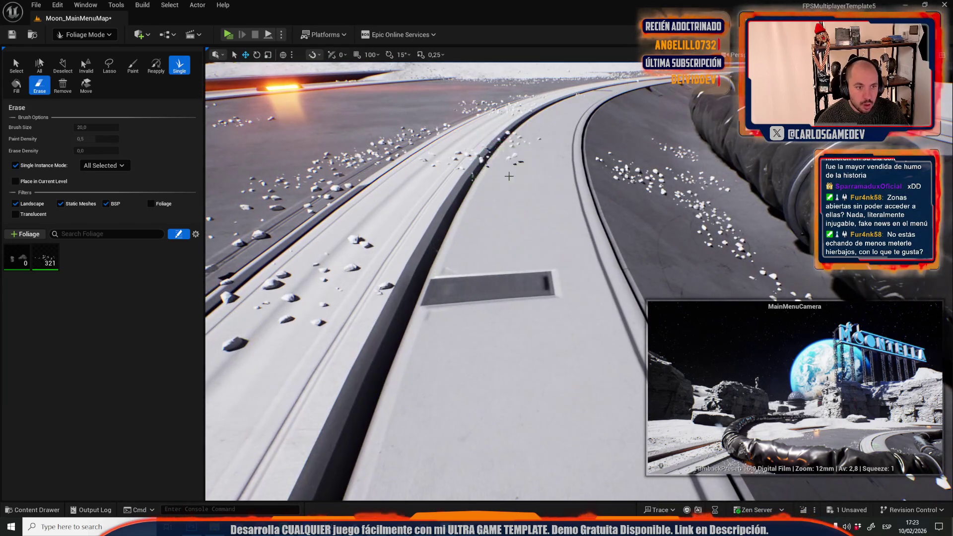
pyautogui.press('shift')
pyautogui.keyDown('shift'); pyautogui.click(491, 134); pyautogui.keyUp('shift')
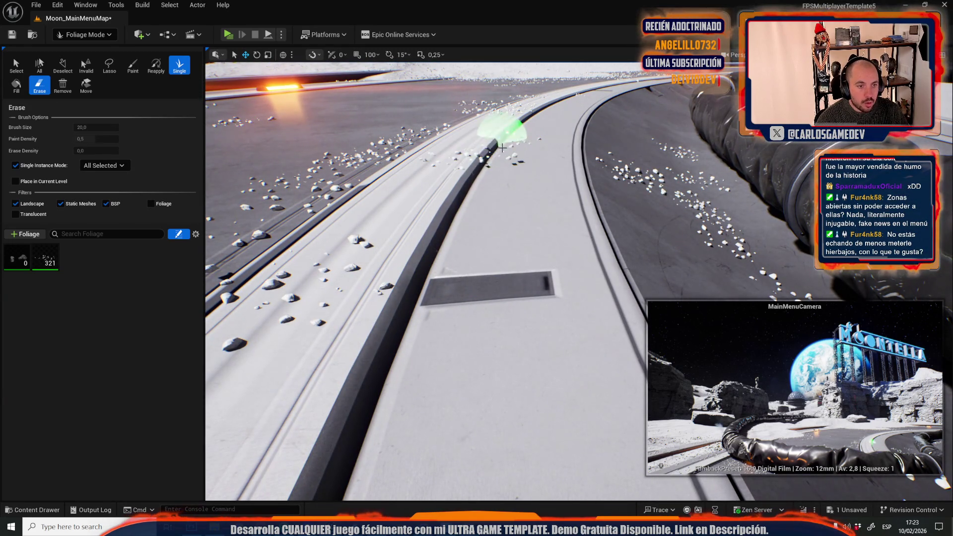
pyautogui.moveTo(457, 203); pyautogui.dragTo(502, 171)
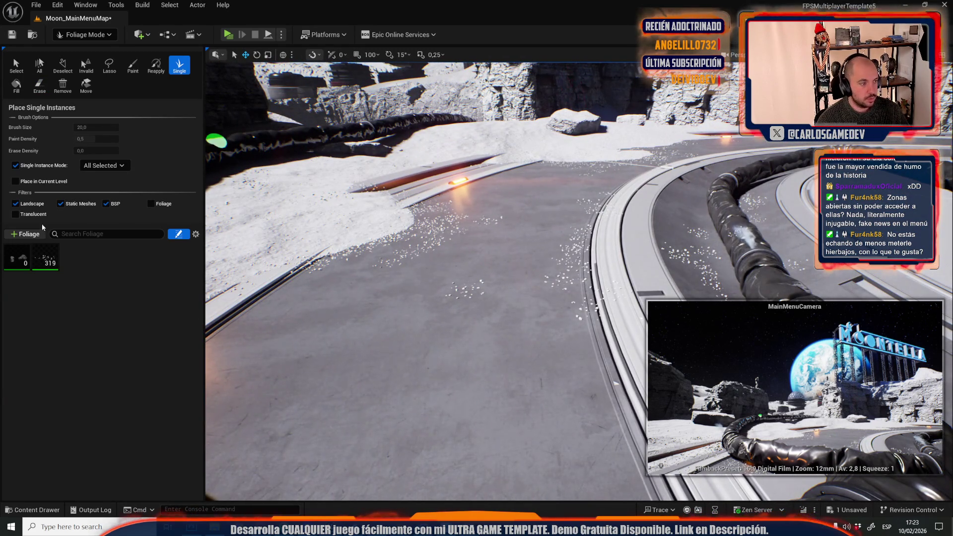
# Select MidStone3FoliageAsset and scatter rocks along the track edge and up the snow border
pyautogui.moveTo(25, 267)
pyautogui.click(18, 257)
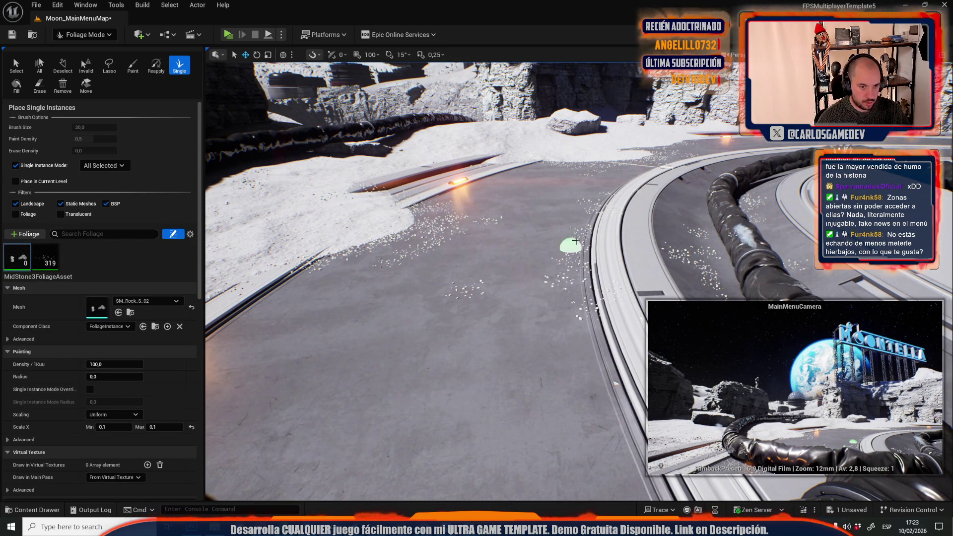
pyautogui.click(544, 294)
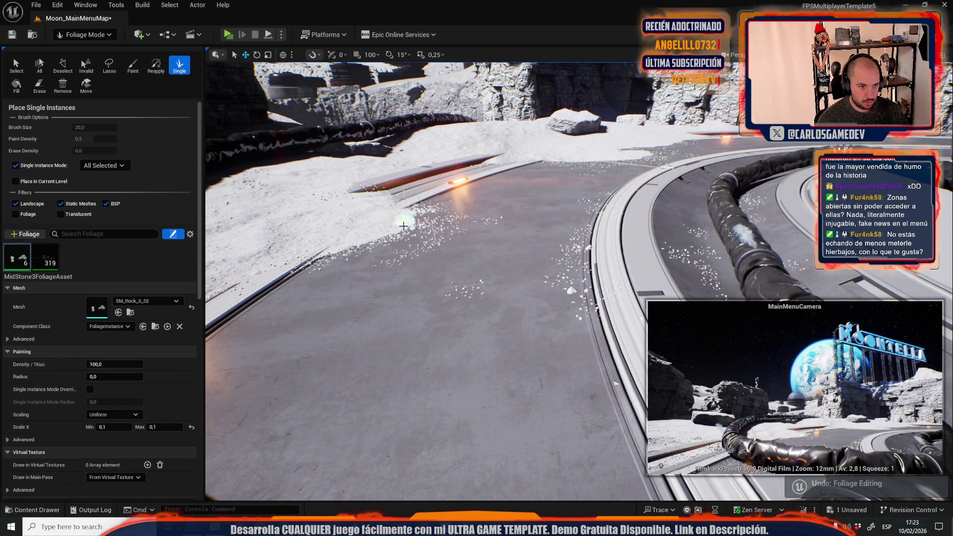
pyautogui.click(377, 233)
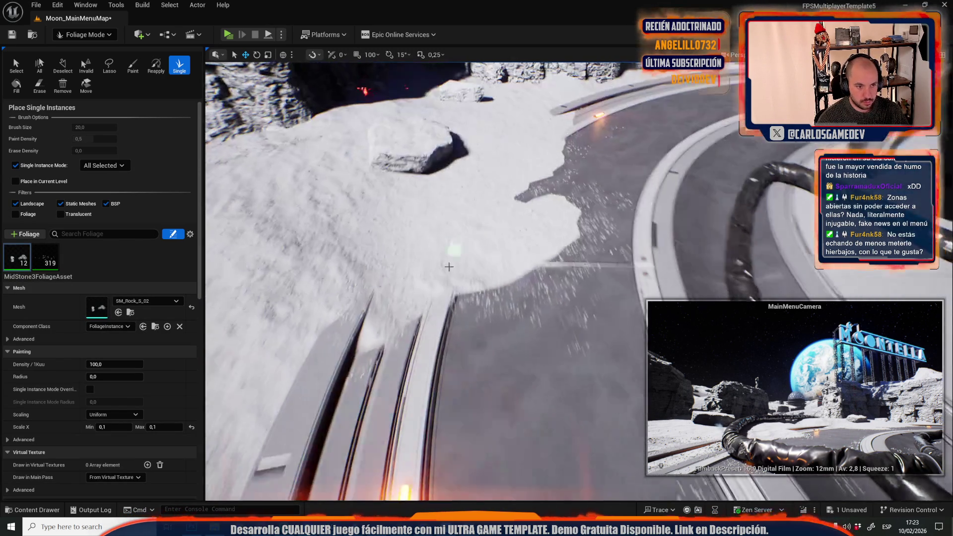
pyautogui.click(342, 317)
pyautogui.click(392, 350)
pyautogui.click(427, 340)
pyautogui.moveTo(462, 308)
pyautogui.mouseDown()
pyautogui.moveTo(536, 304)
pyautogui.moveTo(591, 218)
pyautogui.mouseUp()
pyautogui.moveTo(536, 305); pyautogui.dragTo(567, 300)
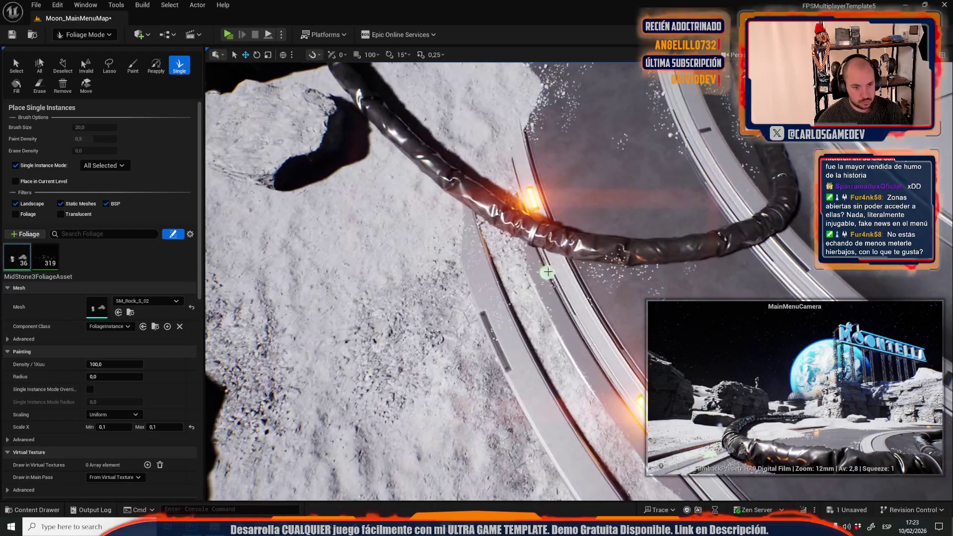
pyautogui.moveTo(548, 272)
pyautogui.mouseDown()
pyautogui.moveTo(630, 273)
pyautogui.moveTo(595, 268)
pyautogui.moveTo(608, 288)
pyautogui.mouseUp()
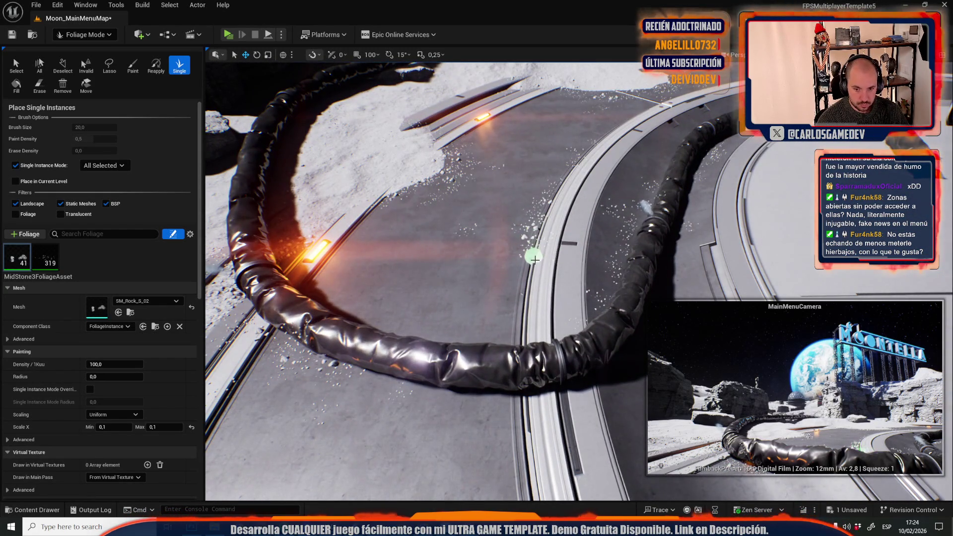
# Place more MidStone3 rocks one at a time beside and along the track
pyautogui.click(534, 252)
pyautogui.click(613, 283)
pyautogui.click(623, 226)
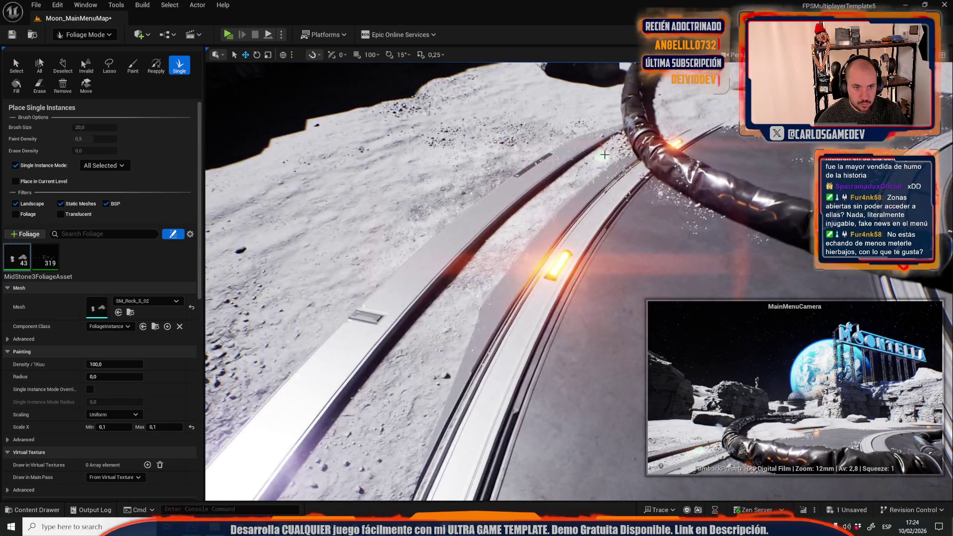
pyautogui.click(529, 169)
pyautogui.click(582, 140)
pyautogui.click(640, 174)
pyautogui.click(739, 239)
pyautogui.click(671, 244)
pyautogui.click(601, 252)
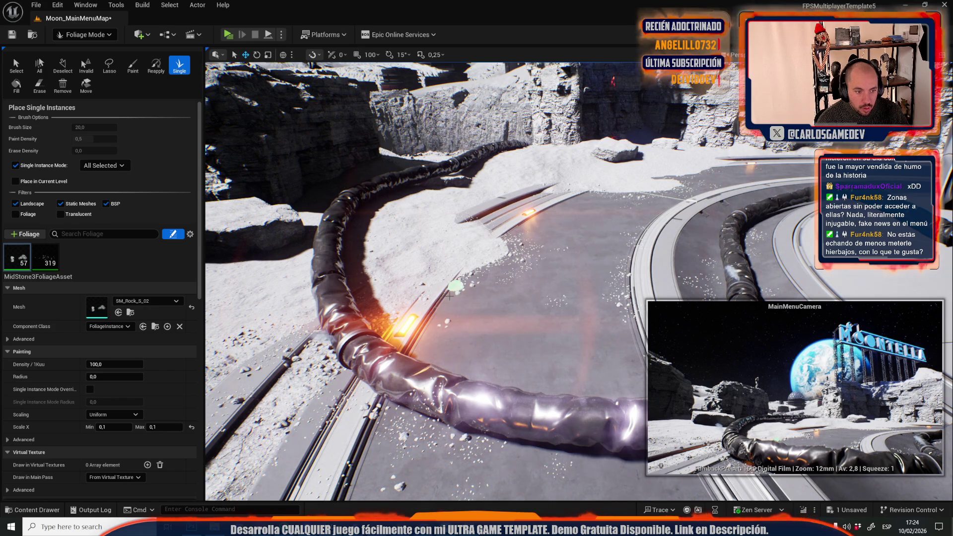
# Cluster MidStone3 rocks around the pipe, bringing the total to 93 instances
pyautogui.scroll(-3, 459, 293)
pyautogui.click(467, 306)
pyautogui.click(473, 313)
pyautogui.click(473, 313)
pyautogui.click(472, 312)
pyautogui.click(486, 296)
pyautogui.click(484, 296)
pyautogui.click(466, 312)
pyautogui.click(464, 298)
pyautogui.click(476, 307)
pyautogui.click(476, 287)
pyautogui.click(484, 298)
pyautogui.click(466, 293)
pyautogui.click(471, 296)
pyautogui.scroll(-8, 484, 265)
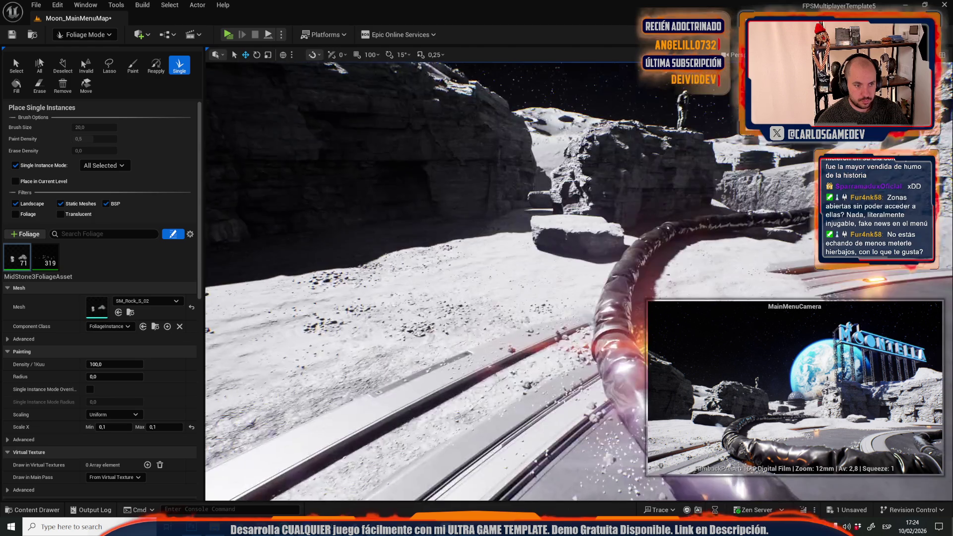
pyautogui.scroll(5, 490, 244)
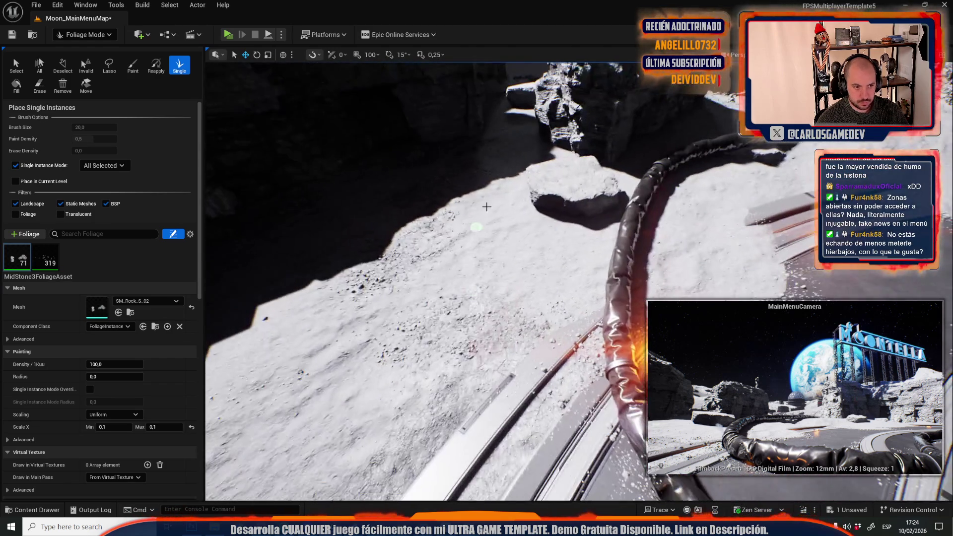
pyautogui.scroll(4, 521, 224)
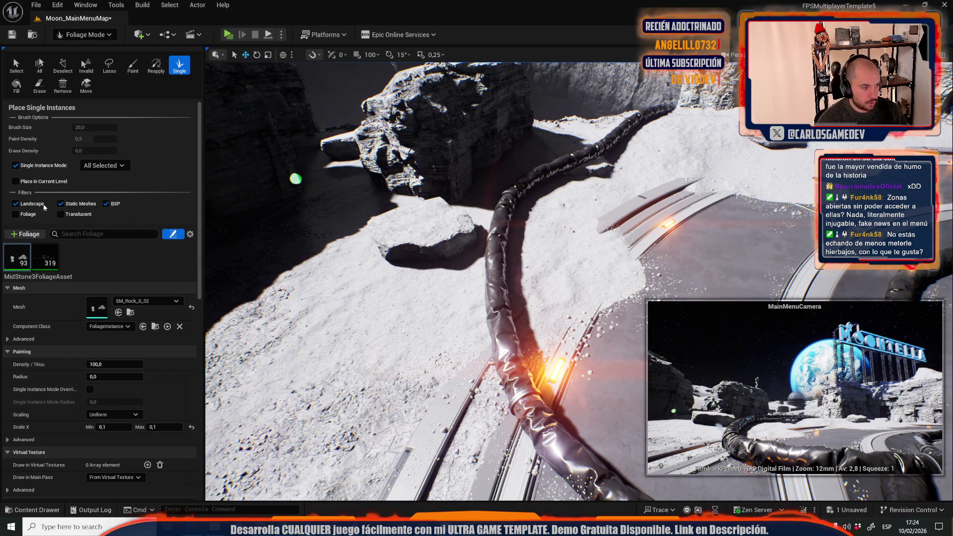
# Add the MidStone2FoliageAsset type and place rocks, undoing those set on the boulder
pyautogui.click(26, 235)
pyautogui.click(60, 385)
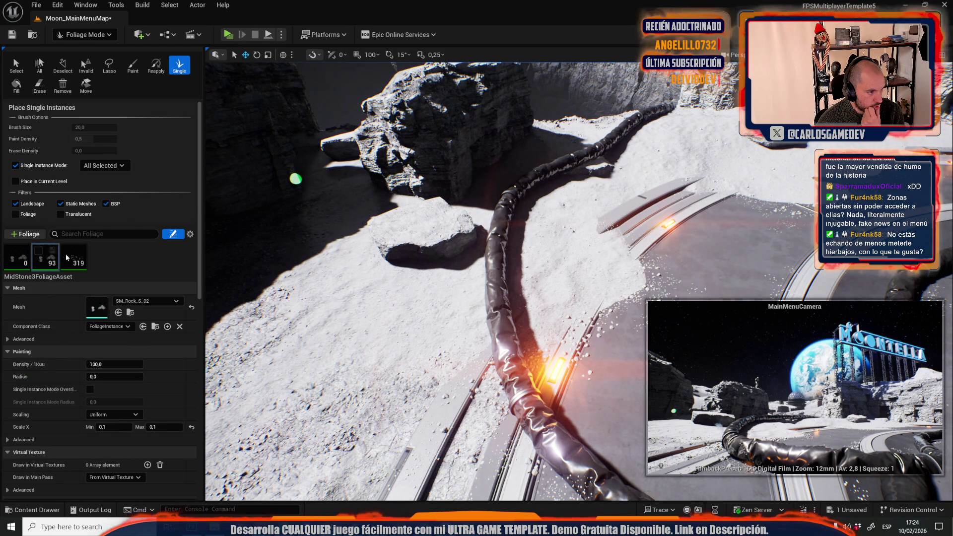
pyautogui.click(436, 337)
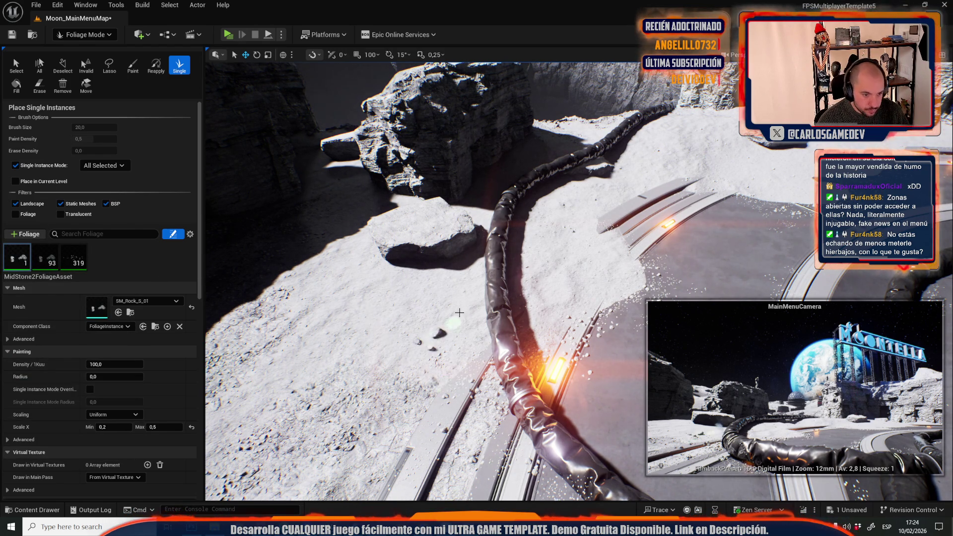
pyautogui.click(421, 218)
pyautogui.click(409, 214)
pyautogui.click(382, 225)
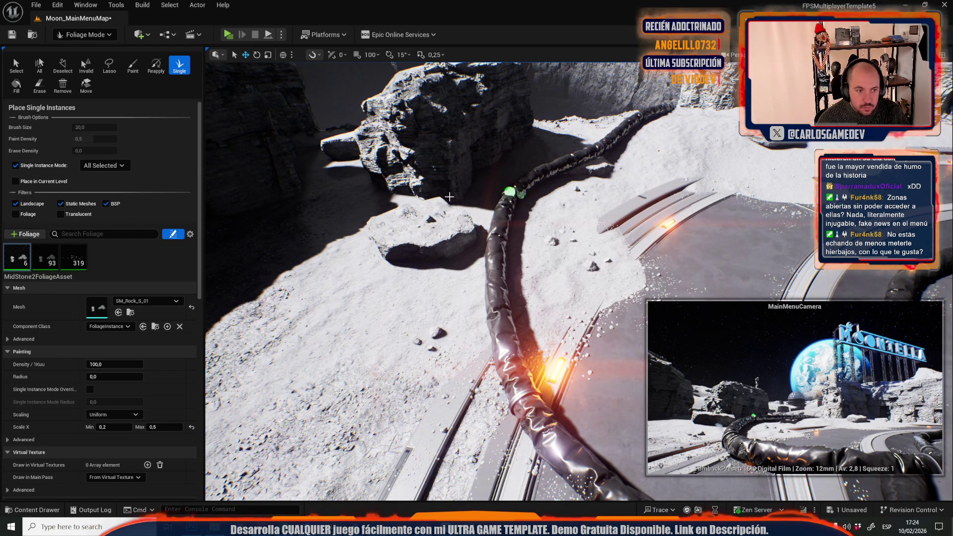
pyautogui.hotkey('ctrl', 'z')
pyautogui.hotkey('ctrl', 'z')
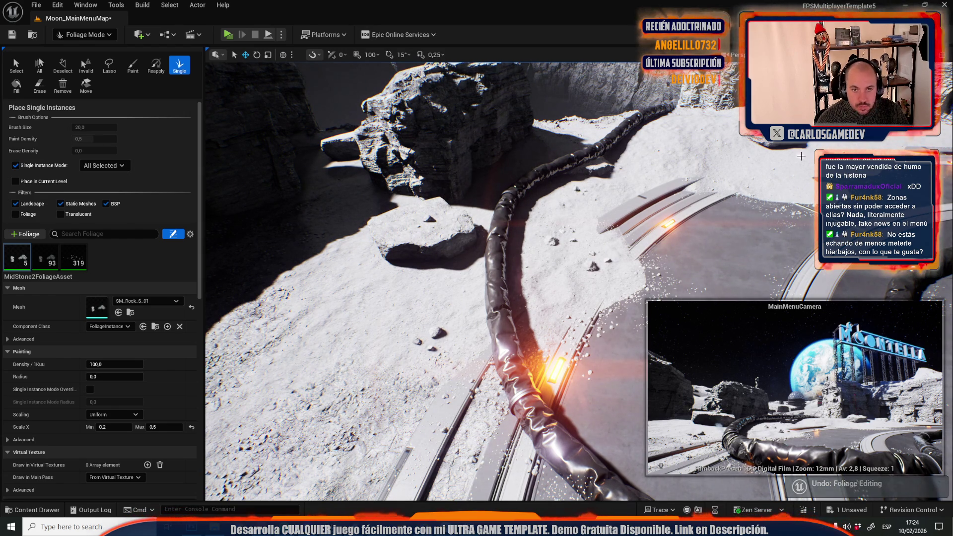
# Place more MidStone2 rocks near the pipe, then add a MidStone1 foliage type using SM_Rock_M_03
pyautogui.click(785, 183)
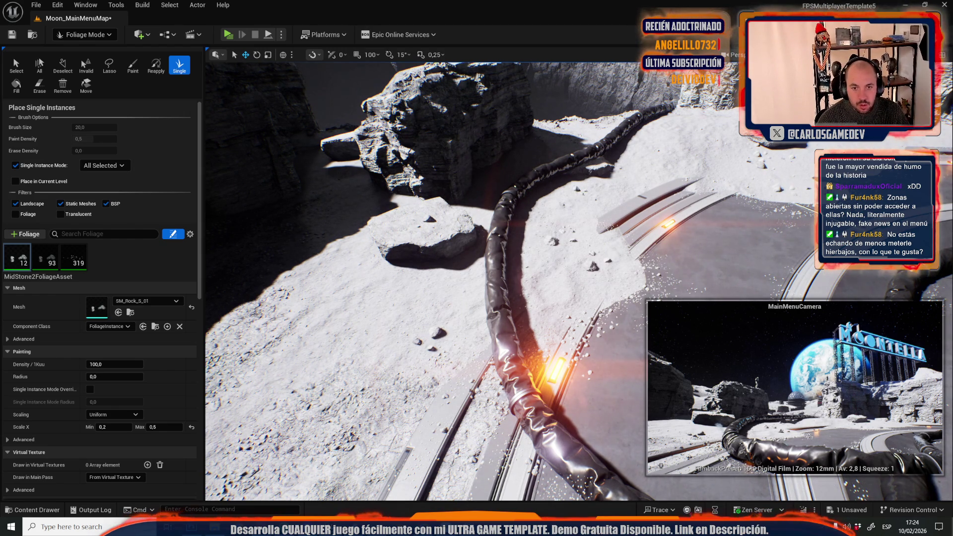
pyautogui.click(705, 146)
pyautogui.click(693, 129)
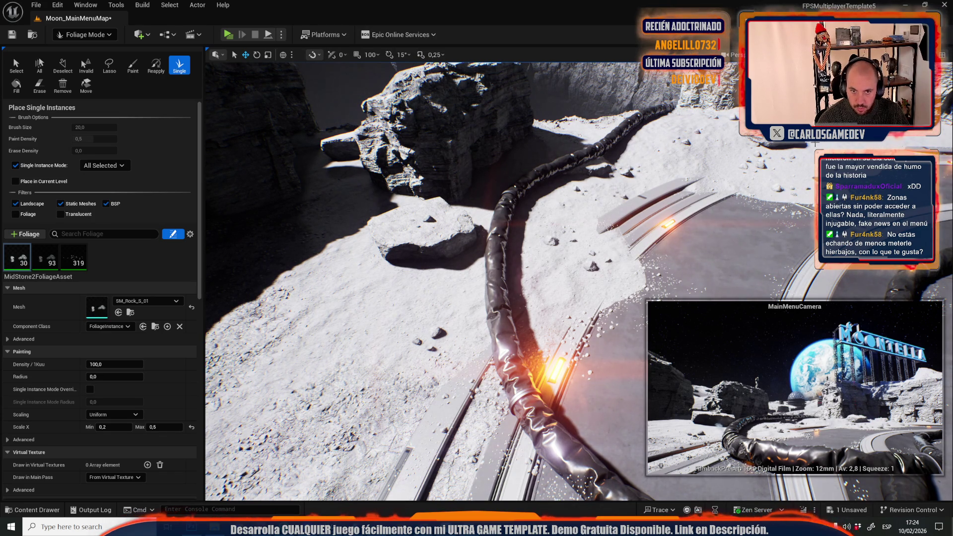
pyautogui.press('shift')
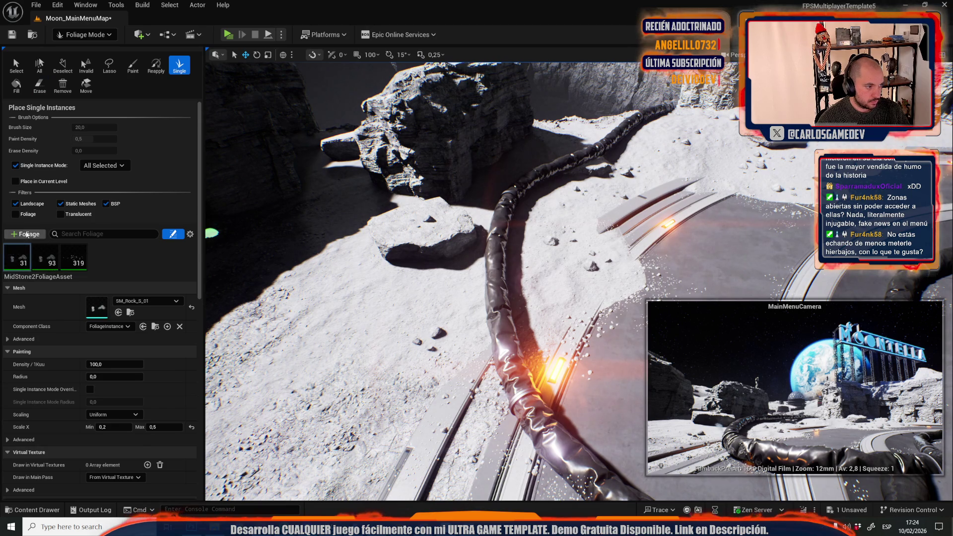
pyautogui.click(28, 234)
pyautogui.click(64, 352)
# Select MidStone1FoliageAsset and place larger rocks on the ground and beside the boulder
pyautogui.click(22, 263)
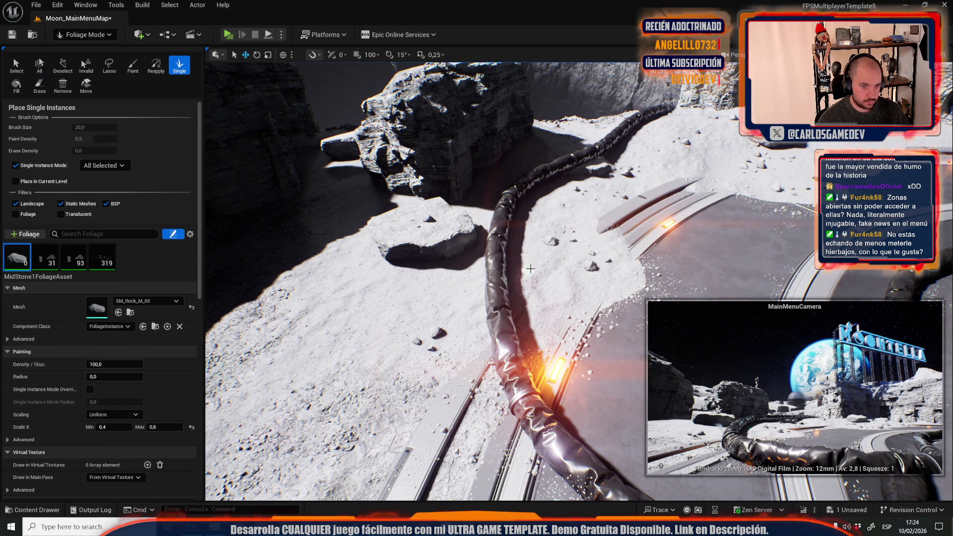
pyautogui.click(550, 255)
pyautogui.click(543, 222)
pyautogui.click(673, 160)
pyautogui.click(702, 160)
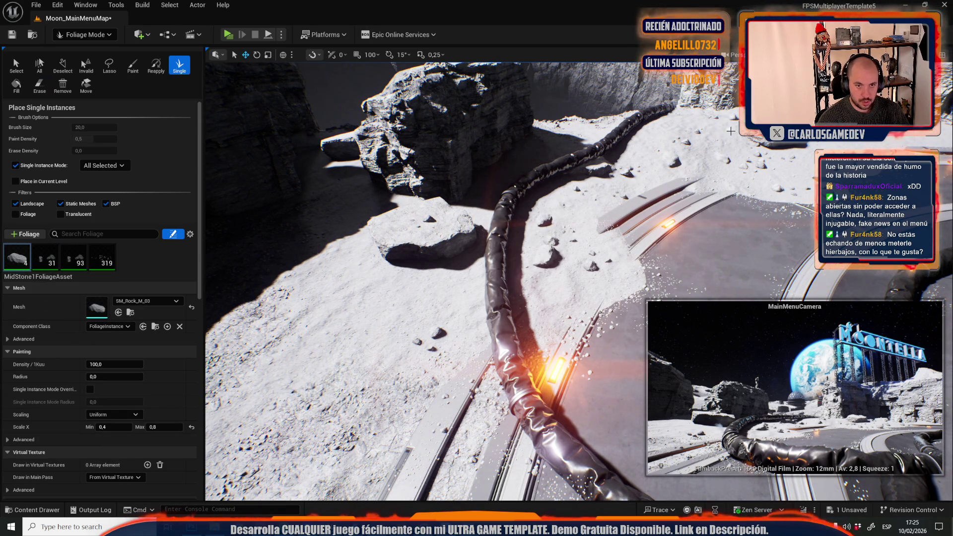
pyautogui.click(681, 150)
pyautogui.click(390, 228)
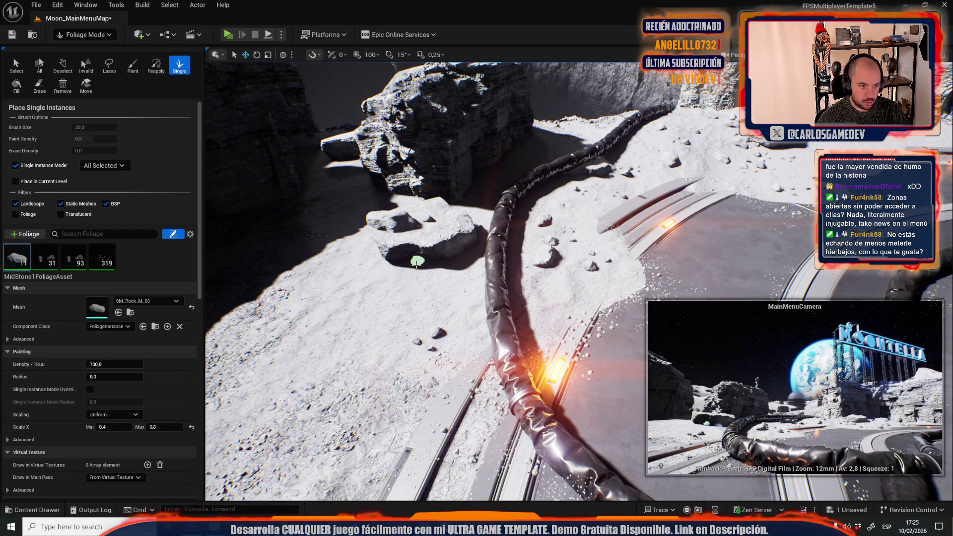
# Scatter more MidStone1 rocks along the slope and ground, then play-test the main menu
pyautogui.click(376, 316)
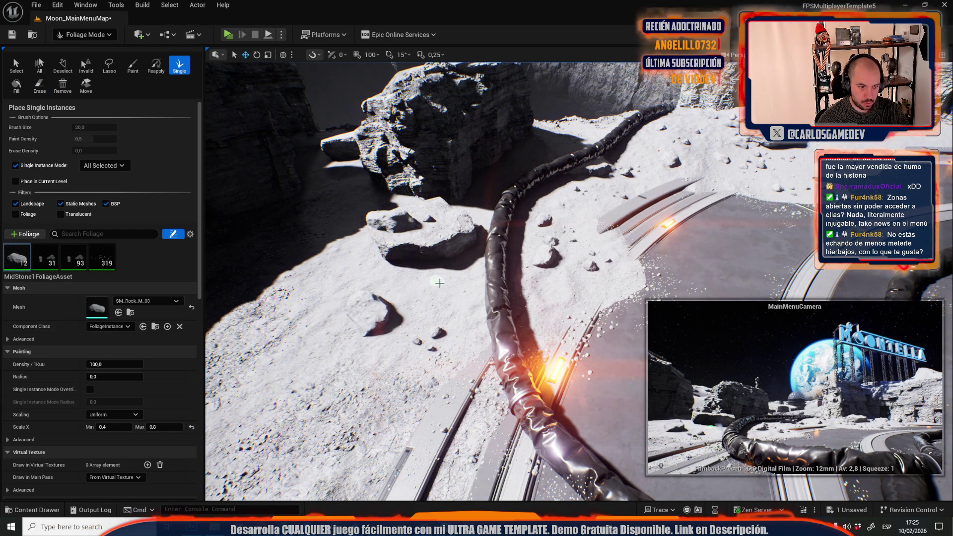
pyautogui.click(439, 281)
pyautogui.click(462, 313)
pyautogui.click(389, 412)
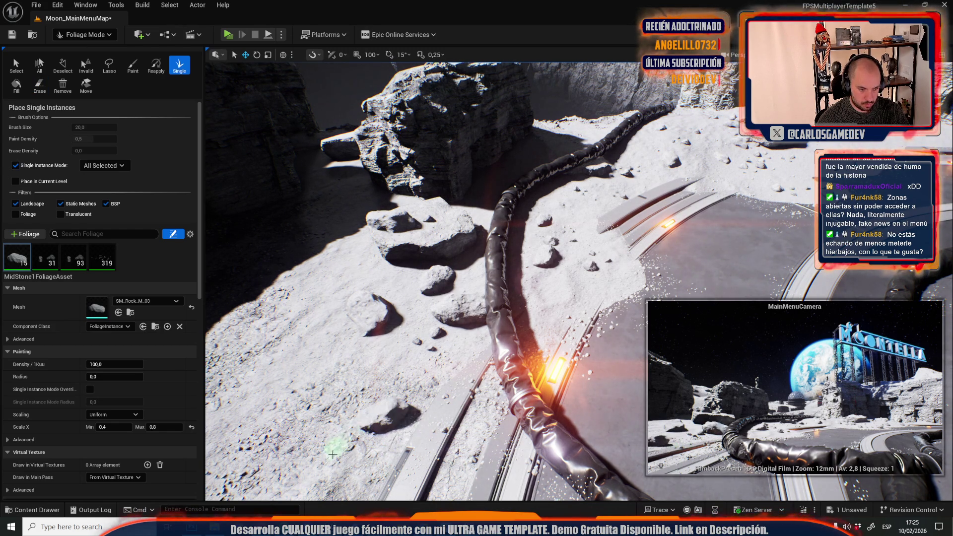
pyautogui.click(270, 320)
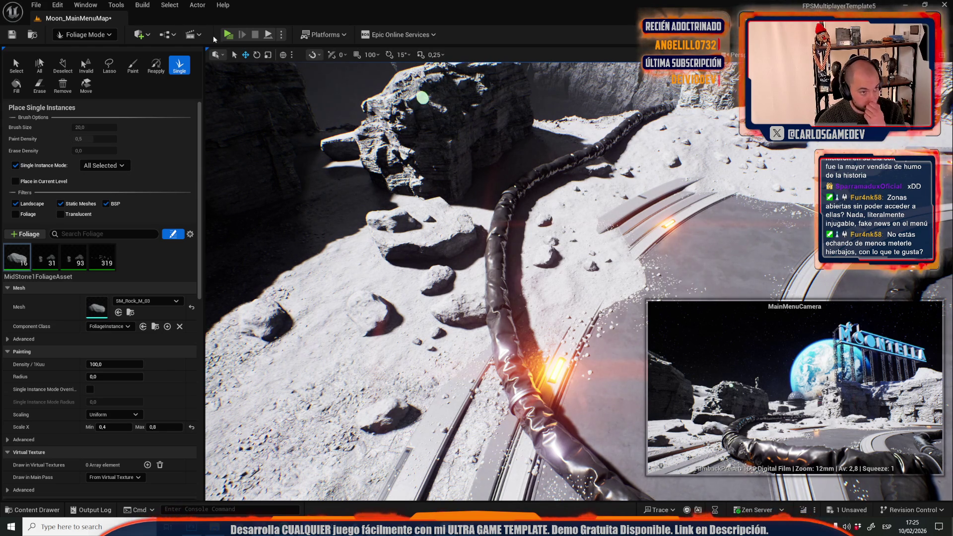
pyautogui.click(228, 34)
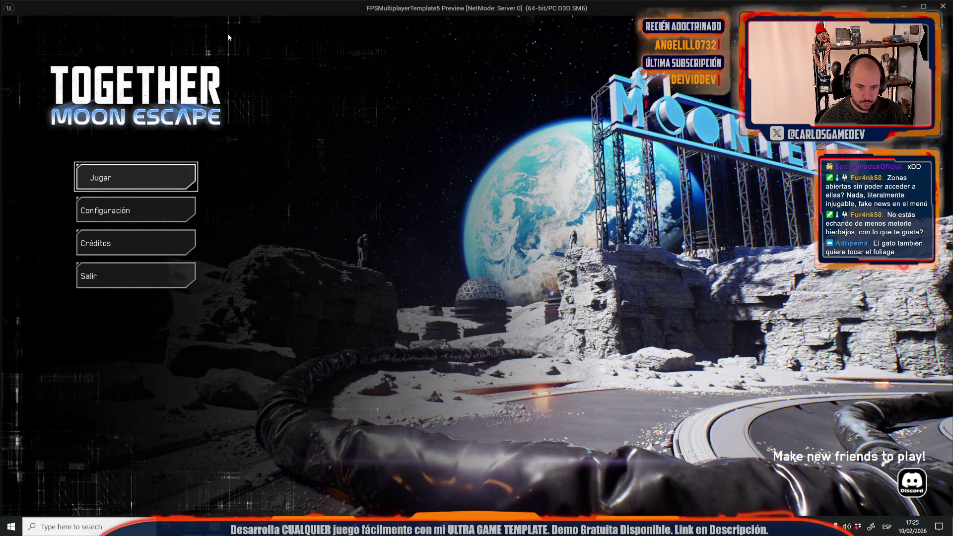
# Switch to the Paint brush, adjust its size, and erase scattered foliage and a rock
pyautogui.press('Escape')
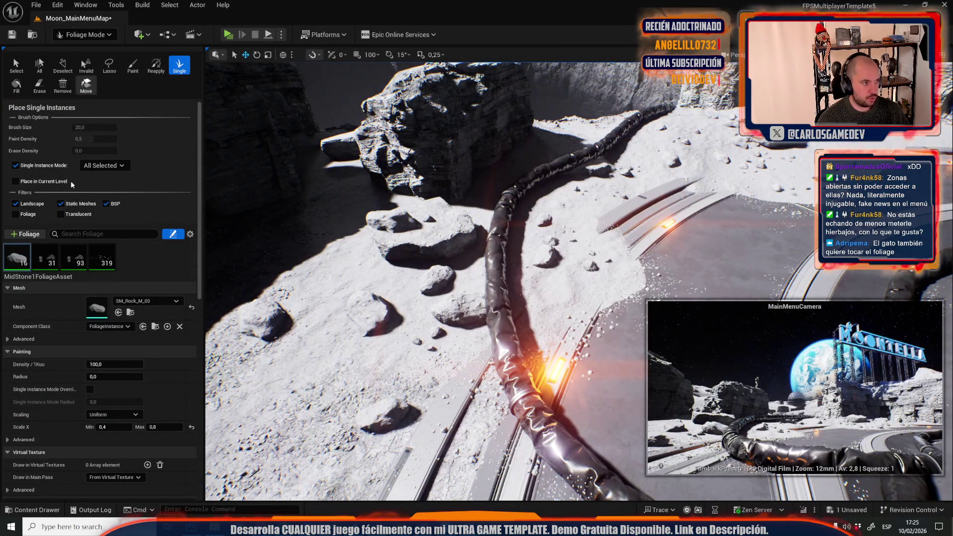
pyautogui.moveTo(45, 255)
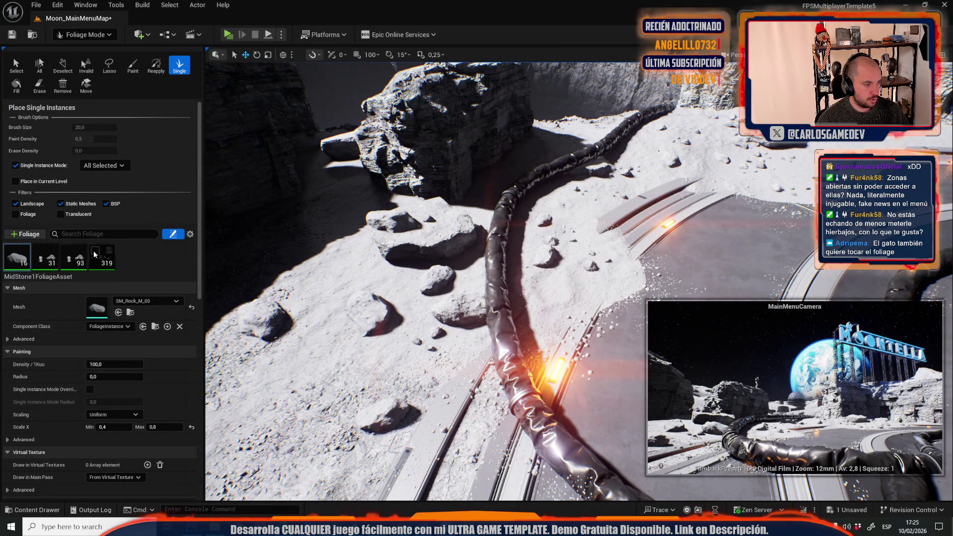
pyautogui.click(132, 65)
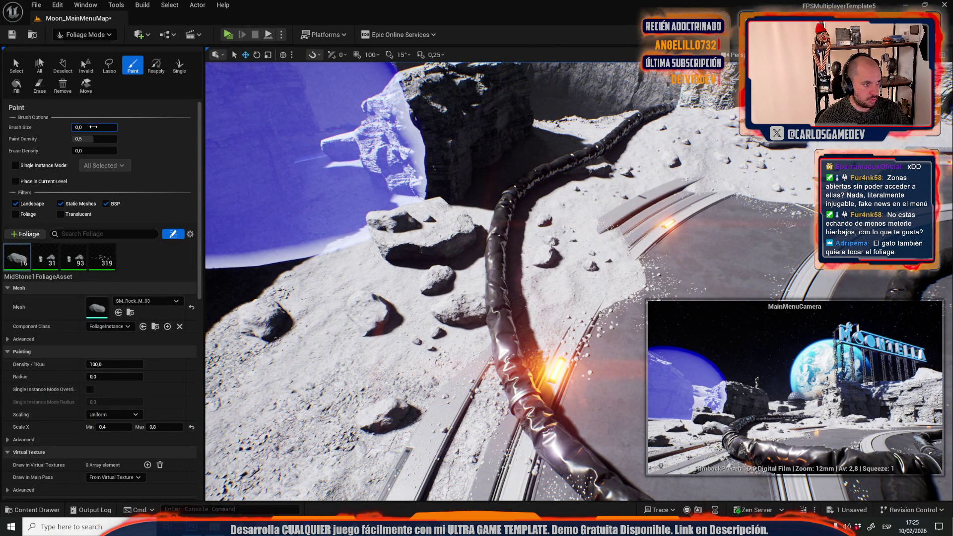
pyautogui.click(94, 127)
pyautogui.scroll(-5, 630, 147)
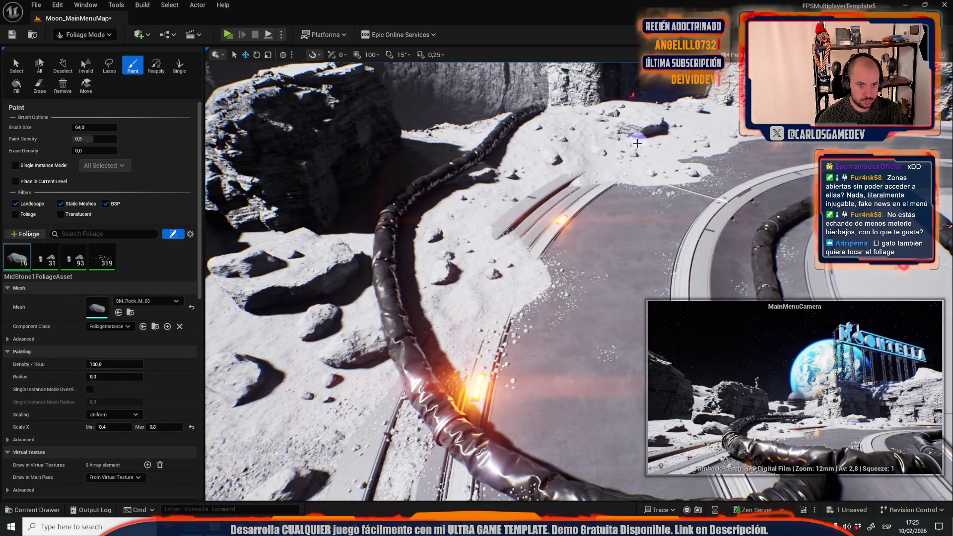
pyautogui.press('shift')
pyautogui.moveTo(630, 148)
pyautogui.mouseDown()
pyautogui.moveTo(618, 139)
pyautogui.moveTo(667, 154)
pyautogui.moveTo(728, 130)
pyautogui.mouseUp()
pyautogui.keyDown('shift'); pyautogui.click(561, 136); pyautogui.keyUp('shift')
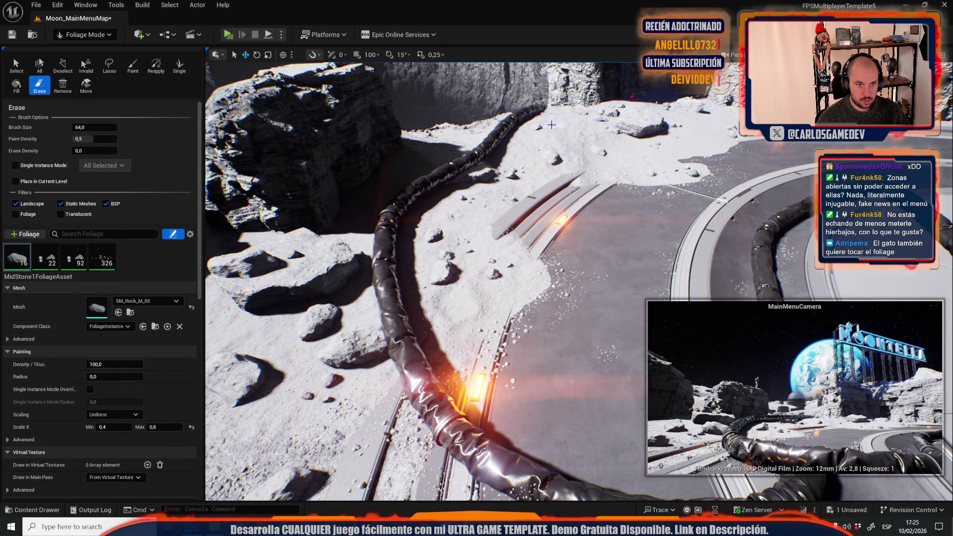
# Alternate play-tests with erasing a rock and pebbles and painting one rock near the ramp
pyautogui.click(224, 38)
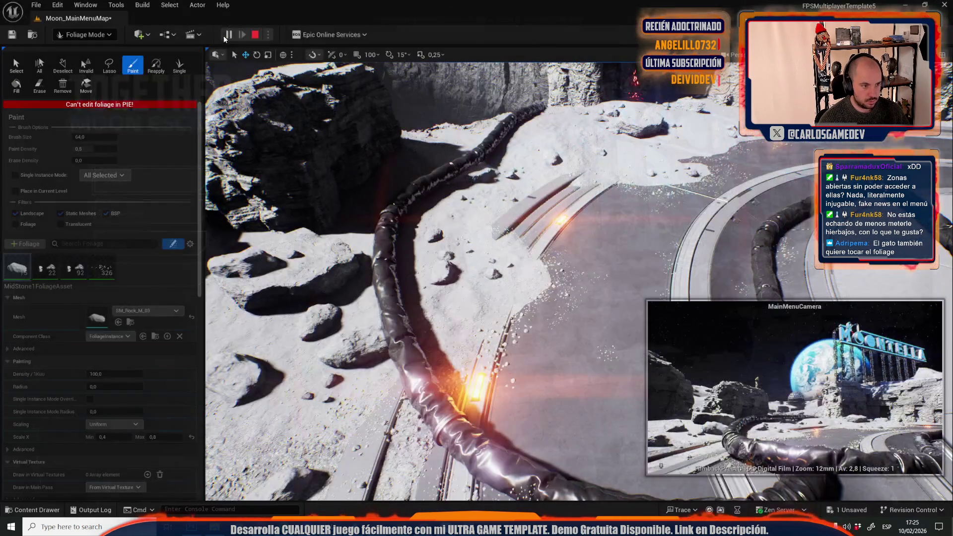
pyautogui.press('Escape')
pyautogui.keyDown('shift'); pyautogui.click(373, 353); pyautogui.keyUp('shift')
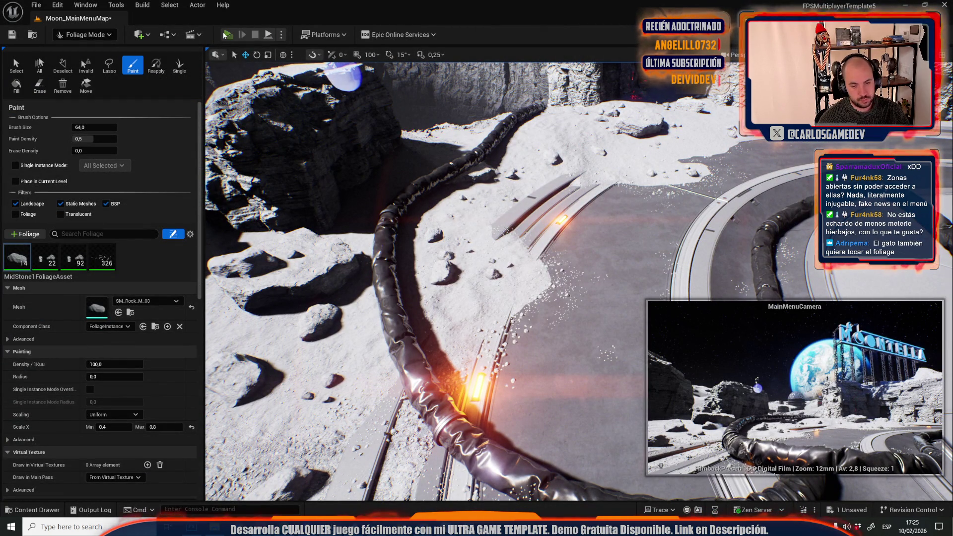
pyautogui.click(226, 35)
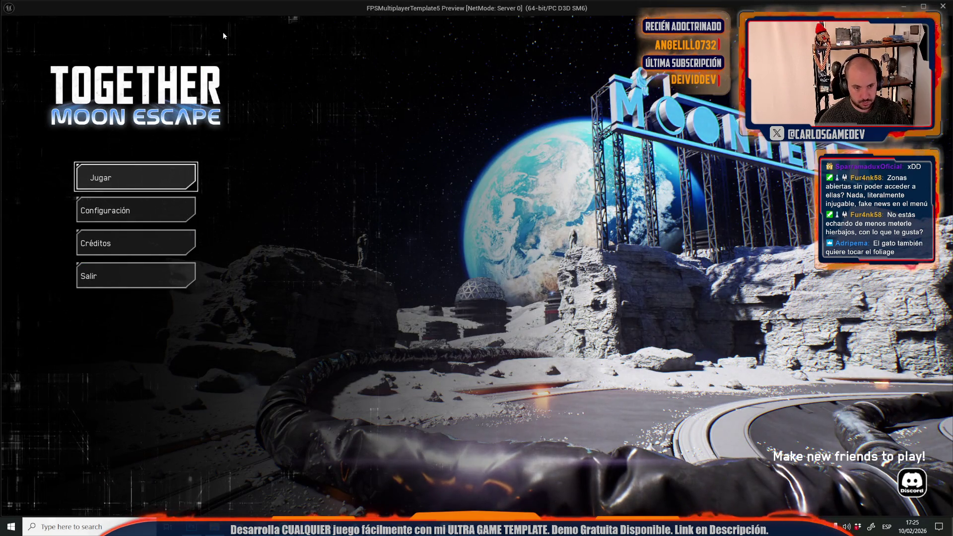
pyautogui.press('Escape')
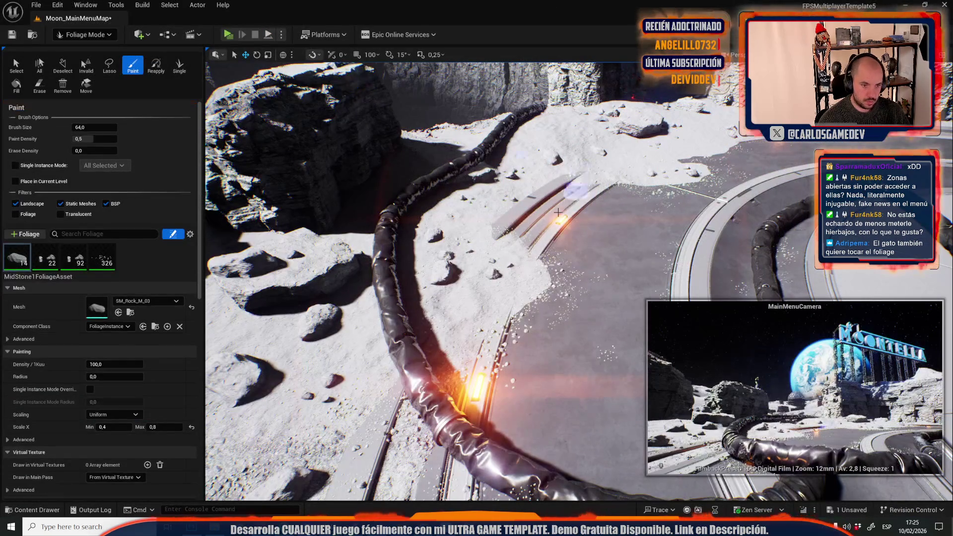
pyautogui.keyDown('shift'); pyautogui.click(512, 226); pyautogui.keyUp('shift')
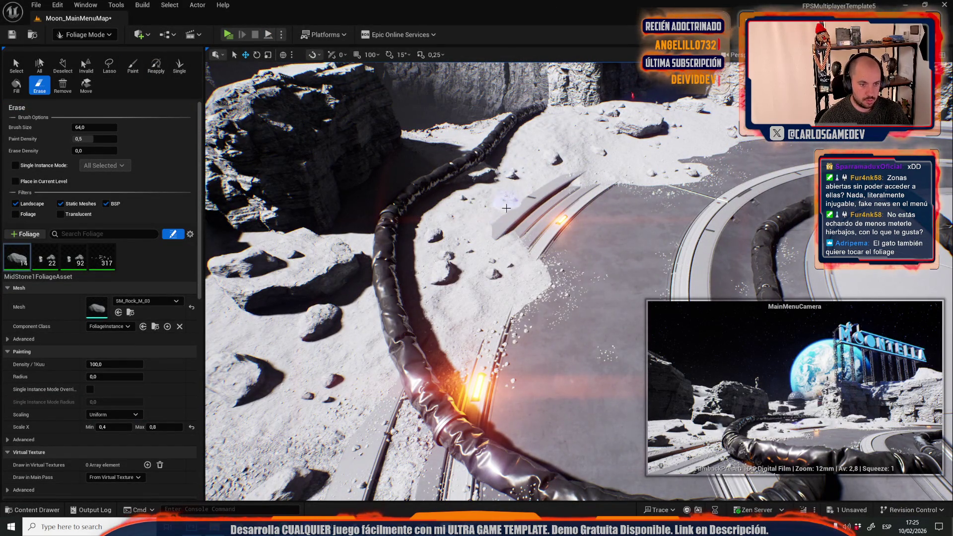
pyautogui.moveTo(67, 253)
pyautogui.click(514, 250)
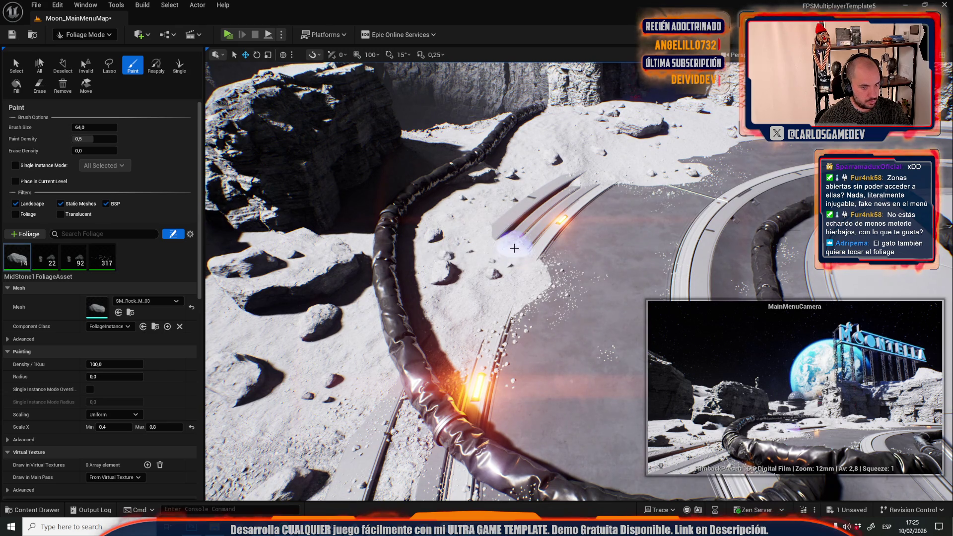
pyautogui.click(227, 38)
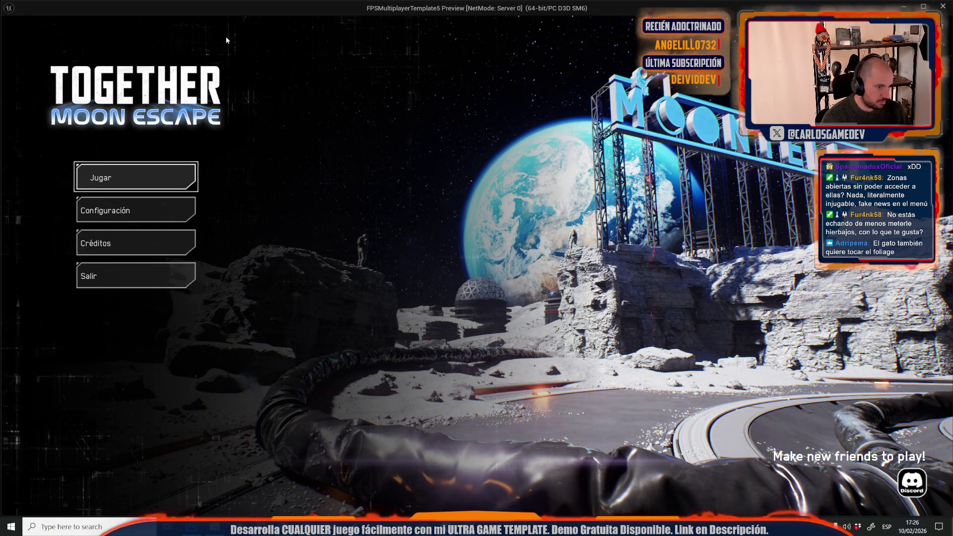
pyautogui.press('Escape')
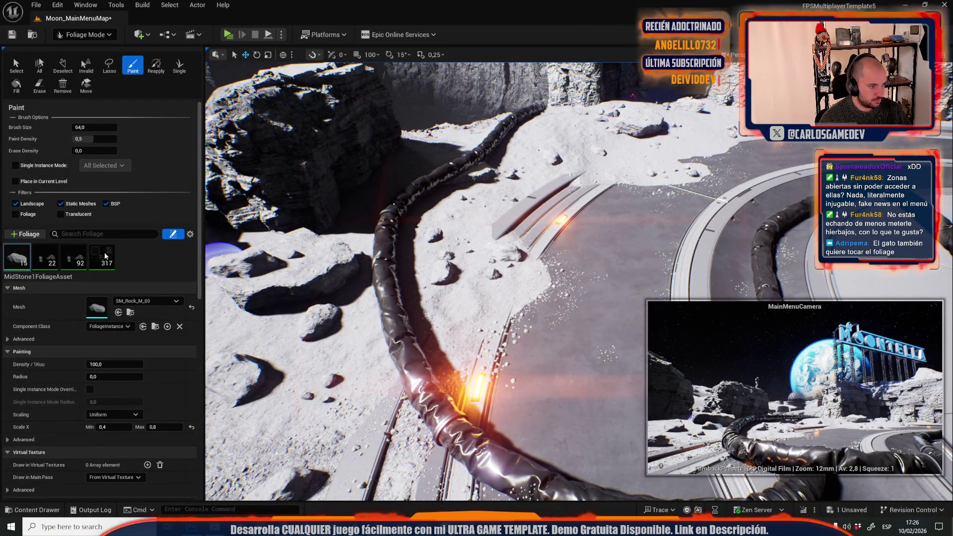
# Paint MidStone4 scatter pebbles on the ground and rock tops, undoing one excess batch
pyautogui.click(104, 256)
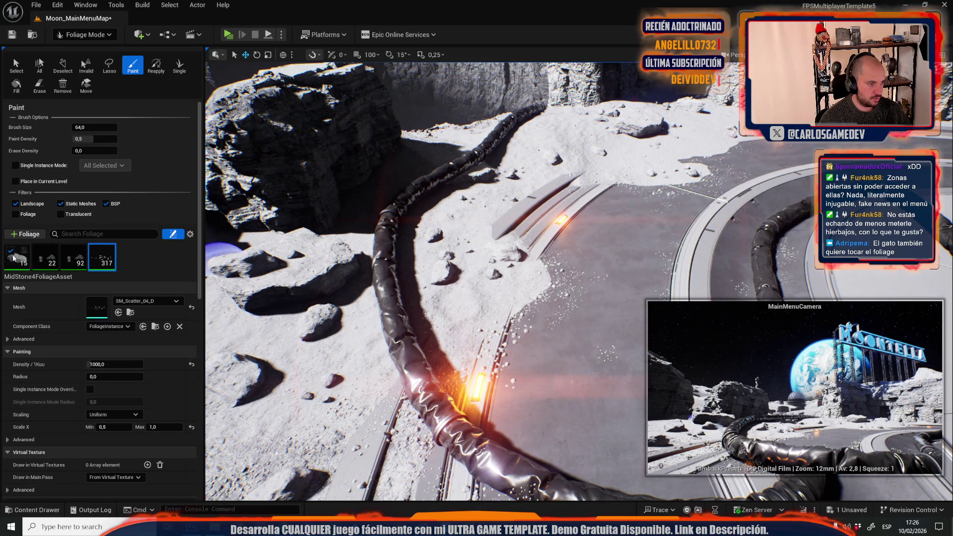
pyautogui.click(295, 257)
pyautogui.click(294, 256)
pyautogui.scroll(5, 295, 257)
pyautogui.scroll(-5, 427, 278)
pyautogui.hotkey('ctrl', 'z')
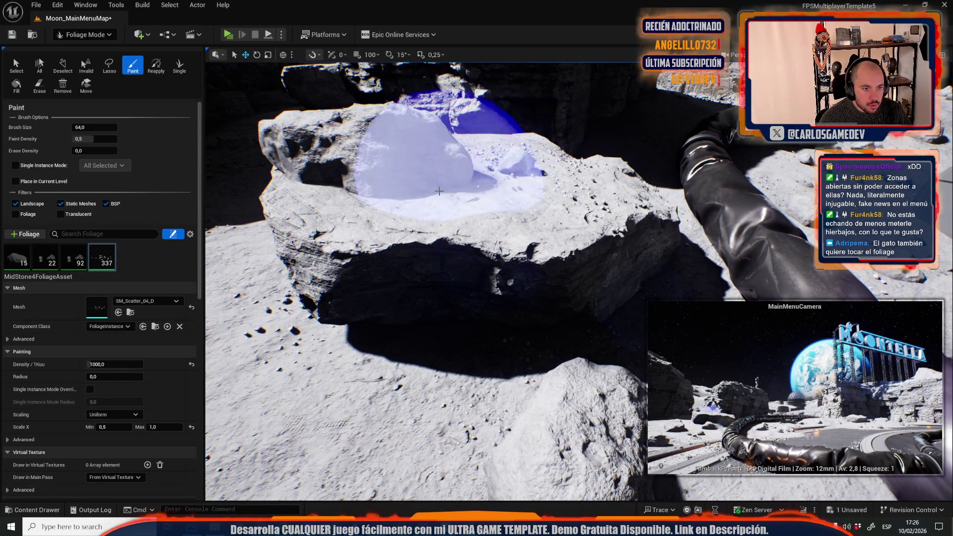
pyautogui.scroll(3, 427, 248)
pyautogui.click(39, 86)
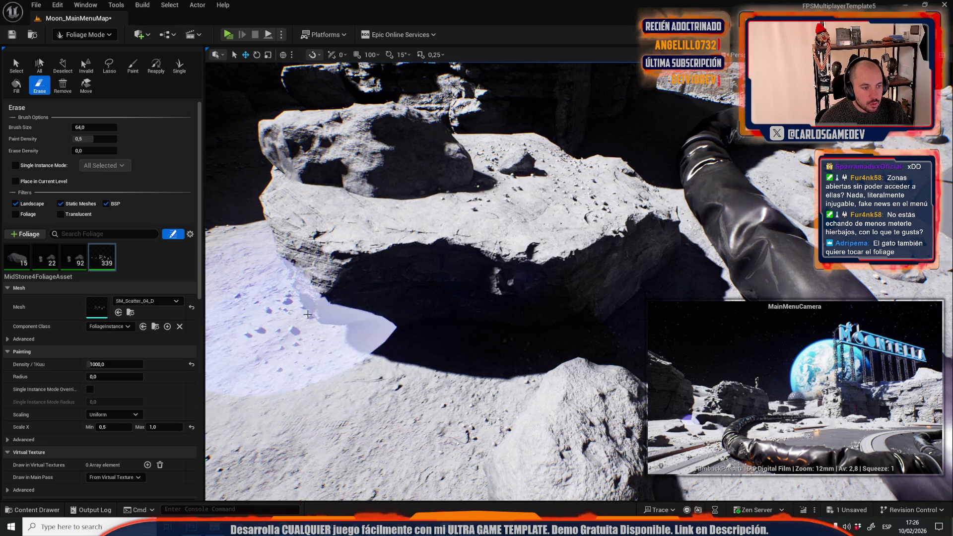
pyautogui.press('shift')
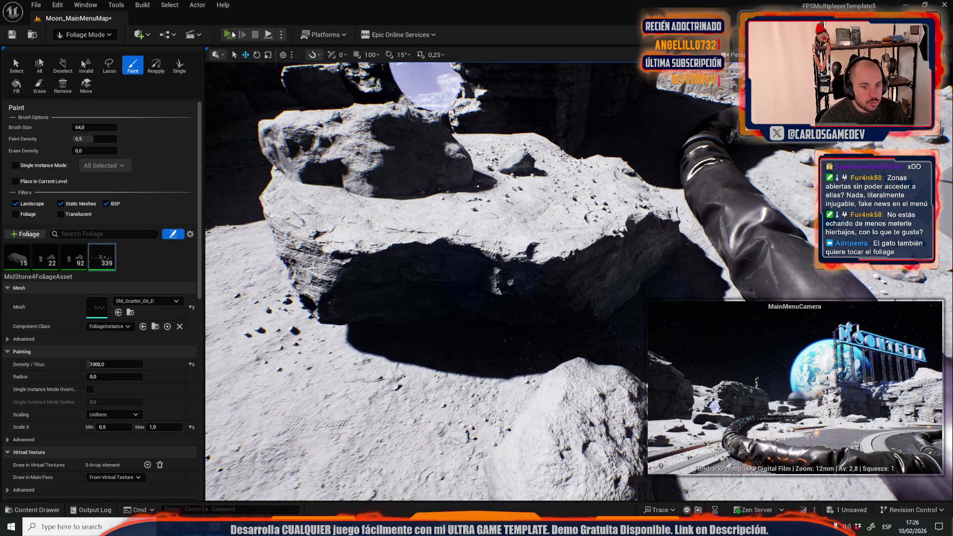
# Play-test the menu once more, then switch from Foliage Mode to Selection Mode
pyautogui.click(233, 35)
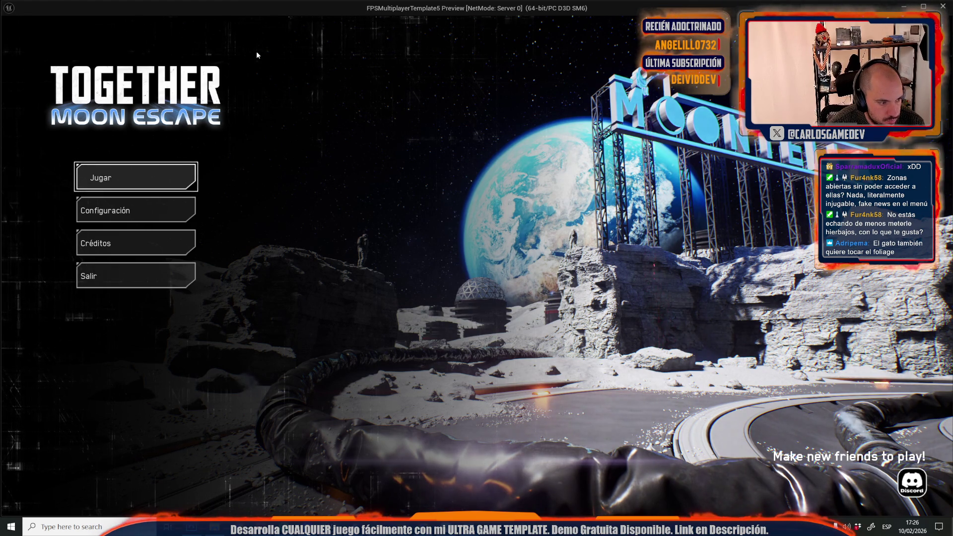
pyautogui.press('Escape')
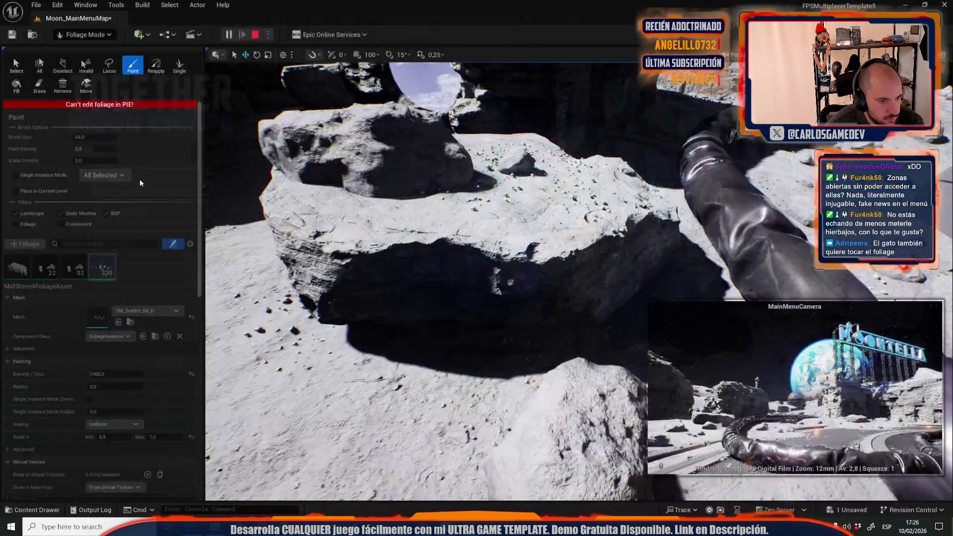
pyautogui.click(83, 35)
pyautogui.click(89, 68)
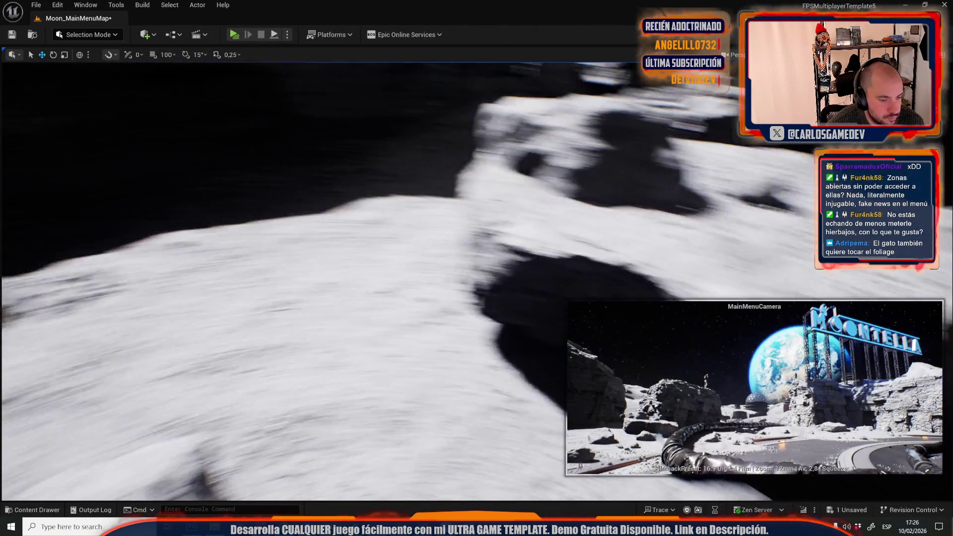
# Save all unsaved changes to Moon_MainMenuMap
pyautogui.hotkey('ctrl', 'space')
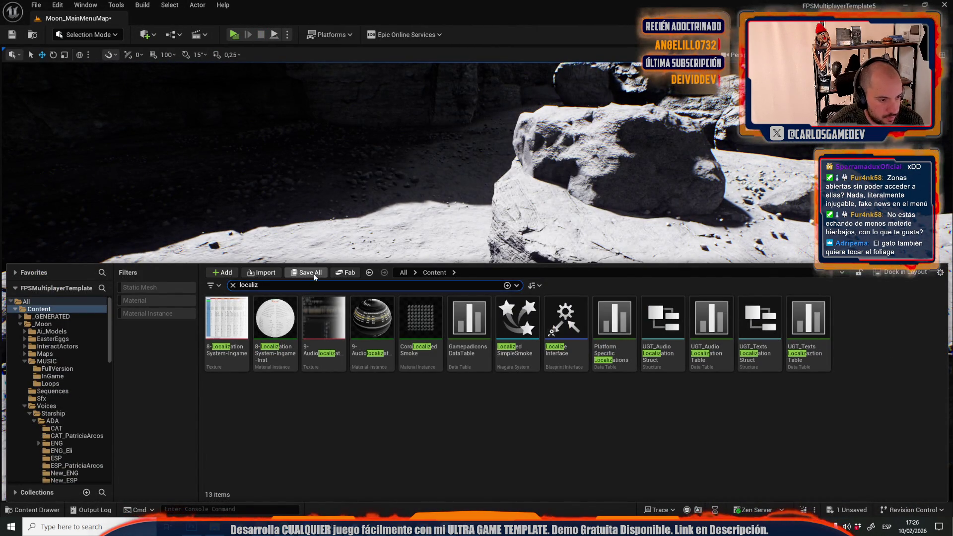
pyautogui.click(311, 273)
pyautogui.click(549, 367)
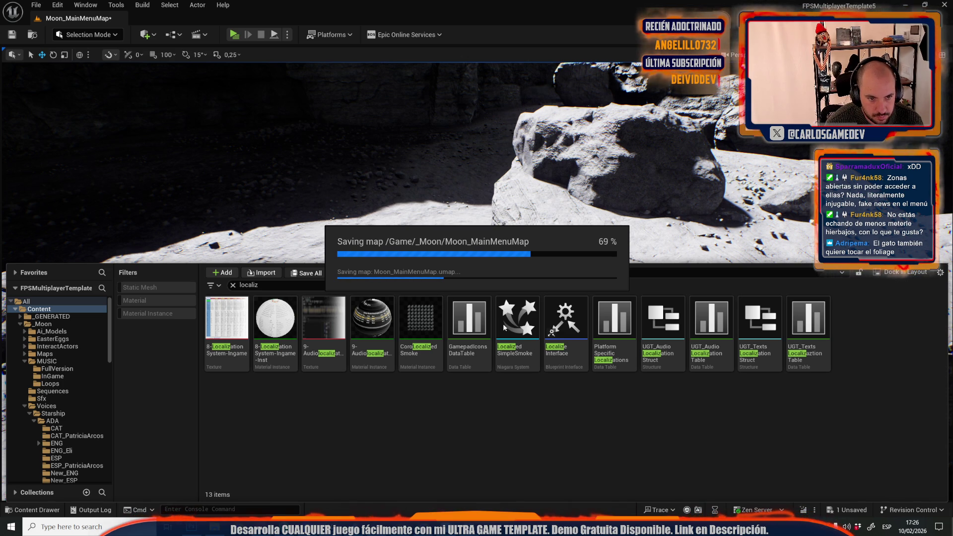
# Start a GPU Lightmass lighting build with Realtime Viewport turned off
pyautogui.click(141, 5)
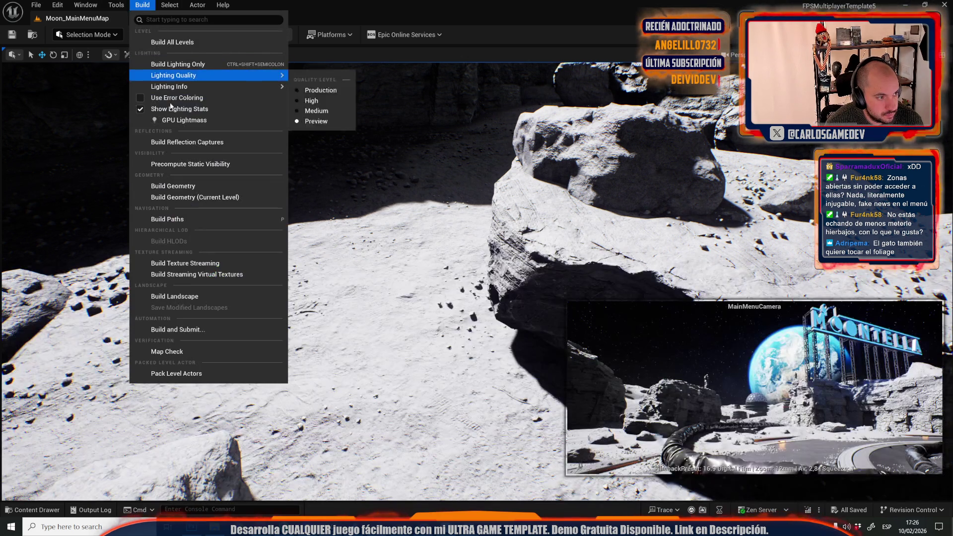
pyautogui.click(181, 121)
pyautogui.click(30, 340)
pyautogui.click(62, 340)
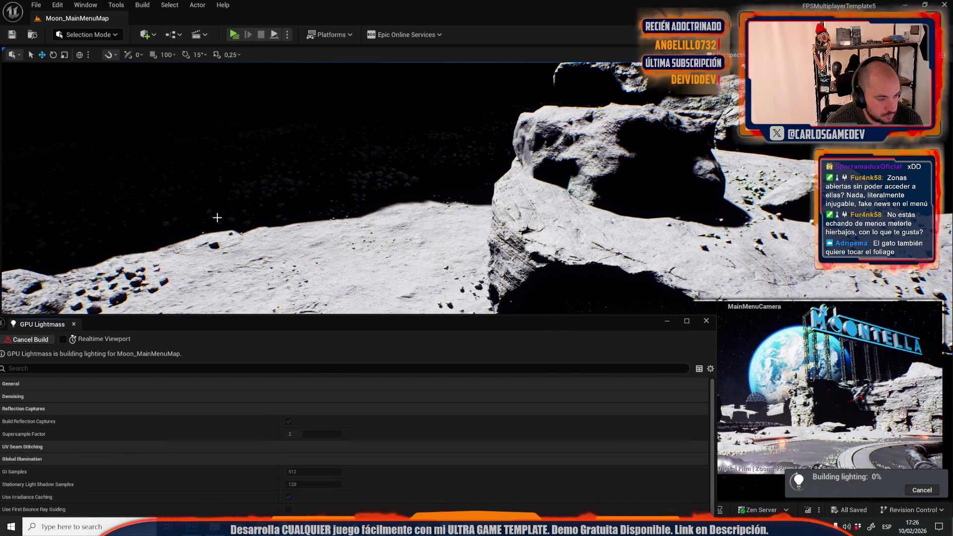
pyautogui.moveTo(284, 241); pyautogui.dragTo(318, 233)
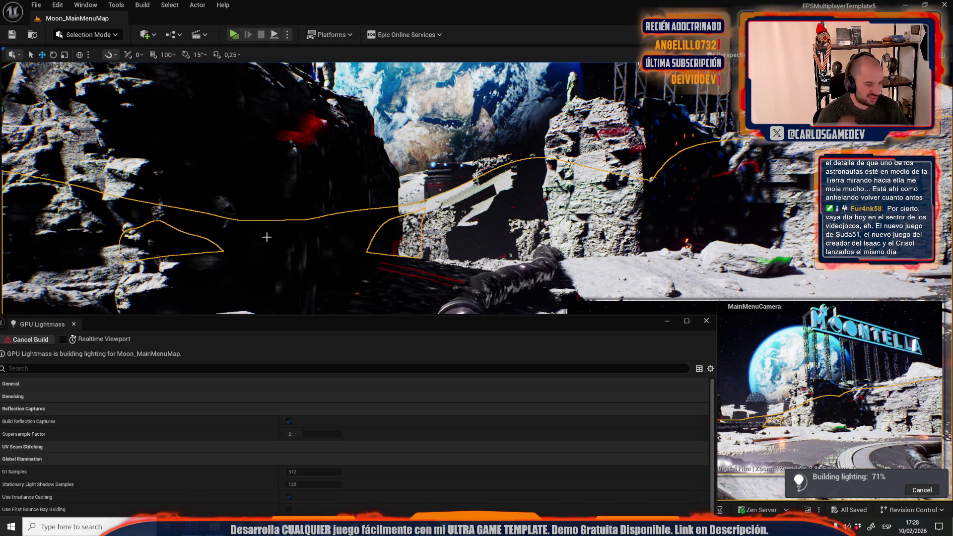
# Switch to the web browser while the lighting bake runs
pyautogui.hotkey('alt', 'Tab')
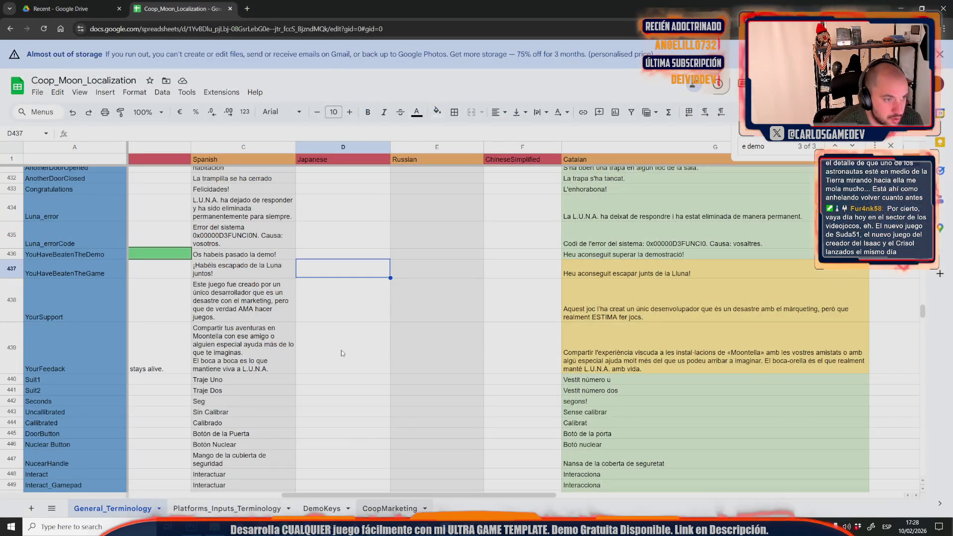
# Search 'crisol steam' and browse the Crisol: Theater of Idols Steam store page
pyautogui.click(249, 28)
pyautogui.write('crisol steam')
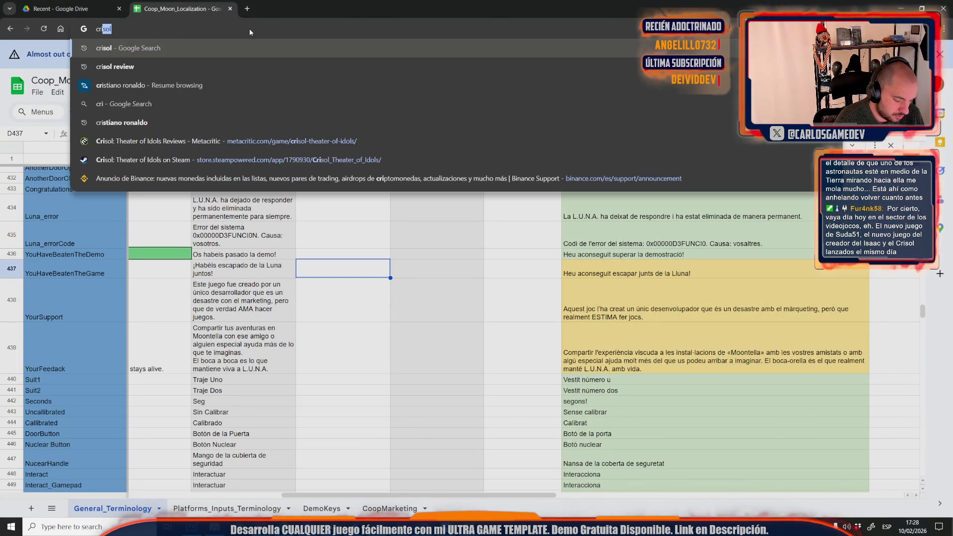
pyautogui.press('Return')
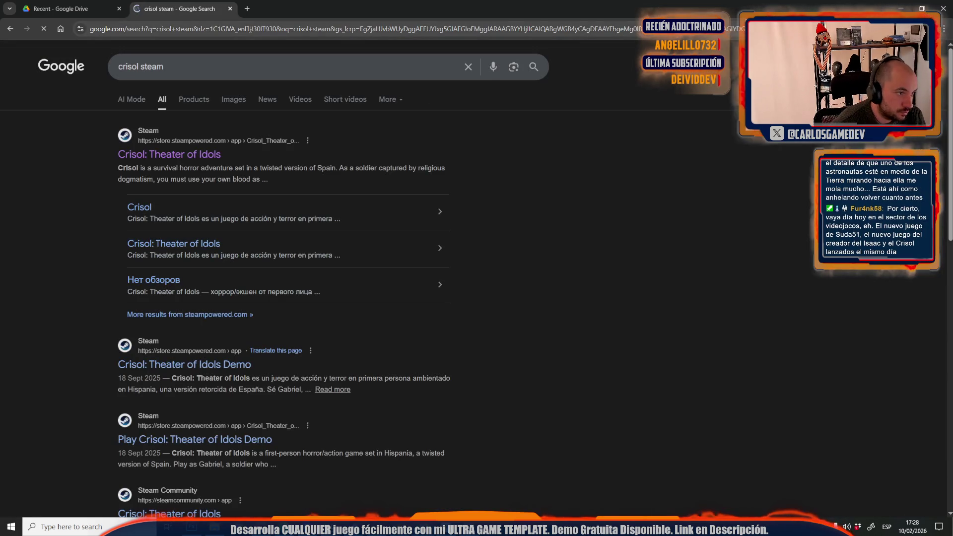
pyautogui.click(126, 158)
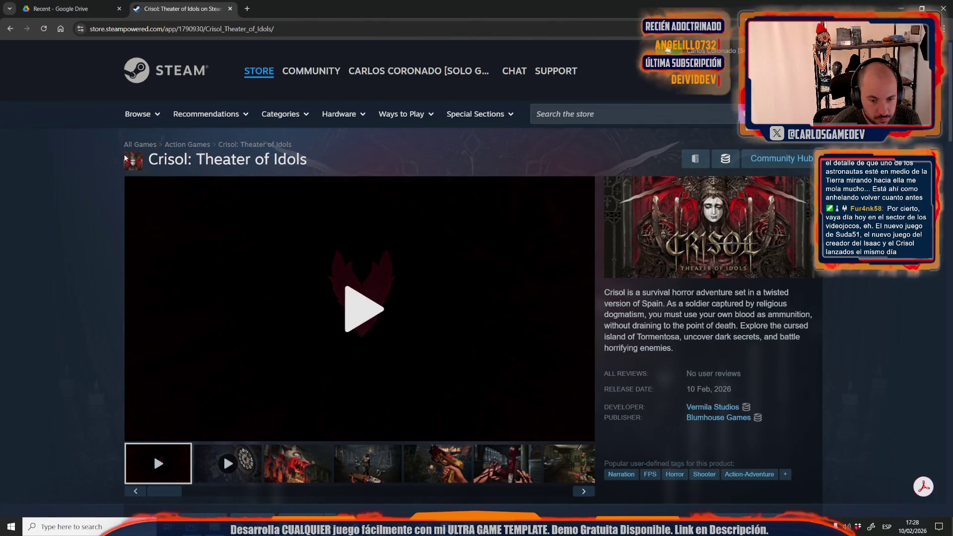
pyautogui.scroll(-7, 90, 238)
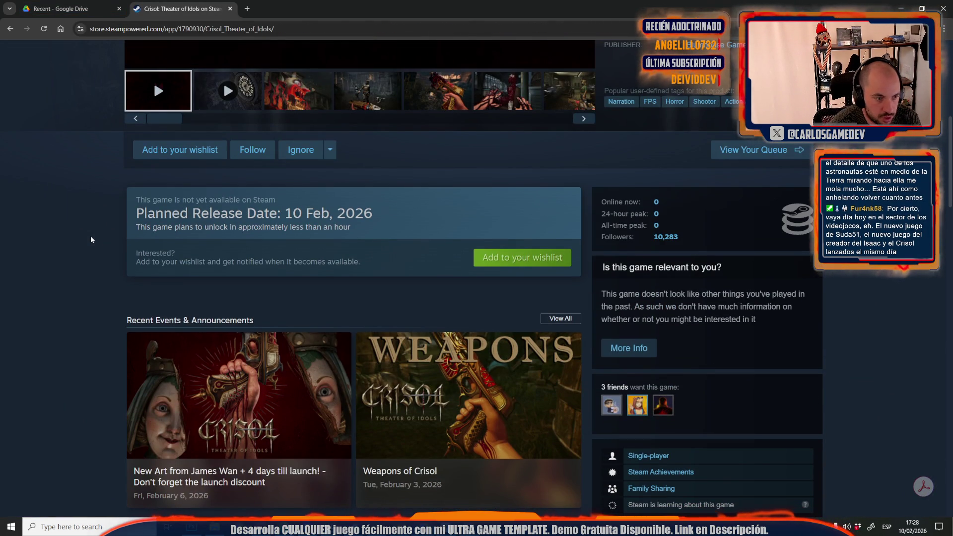
pyautogui.scroll(-1, 91, 239)
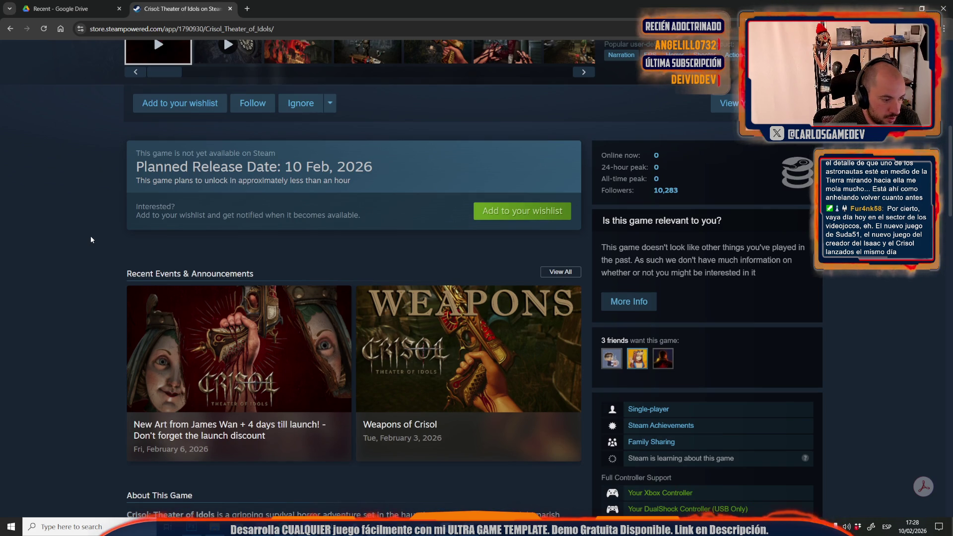
# Switch to the Google Drive tab, then return to the Unreal Editor
pyautogui.hotkey('ctrl', 'Tab')
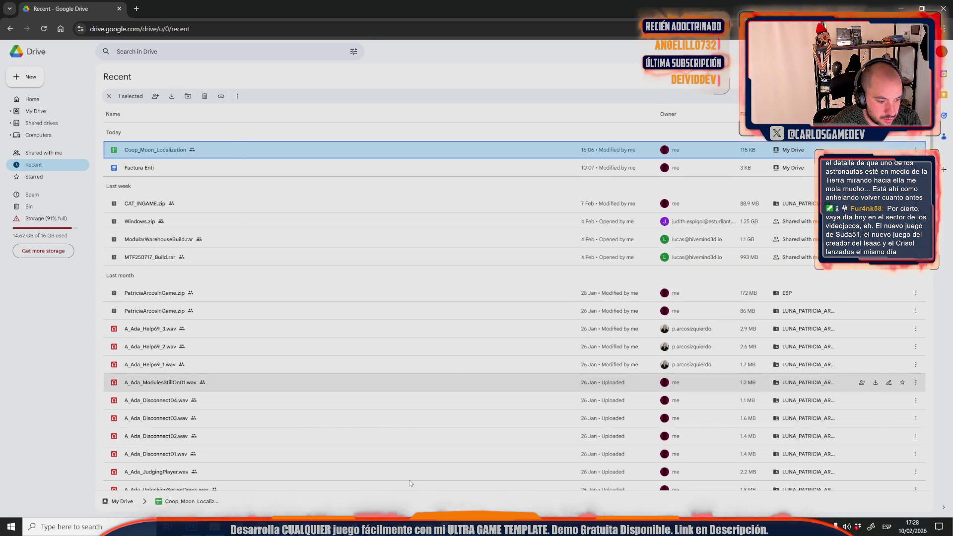
pyautogui.moveTo(364, 524)
pyautogui.click(368, 481)
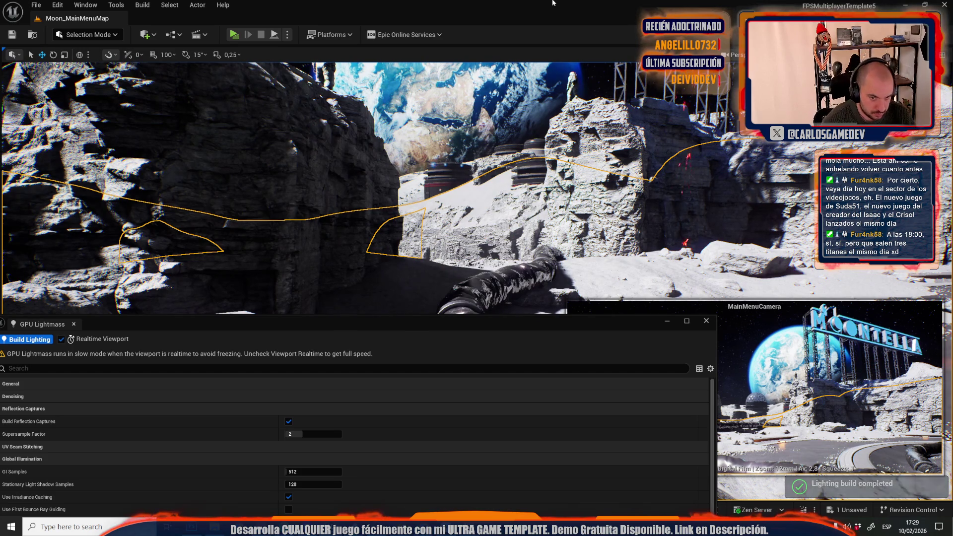
# Wait for the GPU Lightmass bake of Moon_MainMenuMap to finish
pyautogui.scroll(3, 612, 176)
# Save the built lighting data via Save All, then play-test the Together Moon Escape menu
pyautogui.click(559, 209)
pyautogui.moveTo(558, 210); pyautogui.dragTo(526, 113)
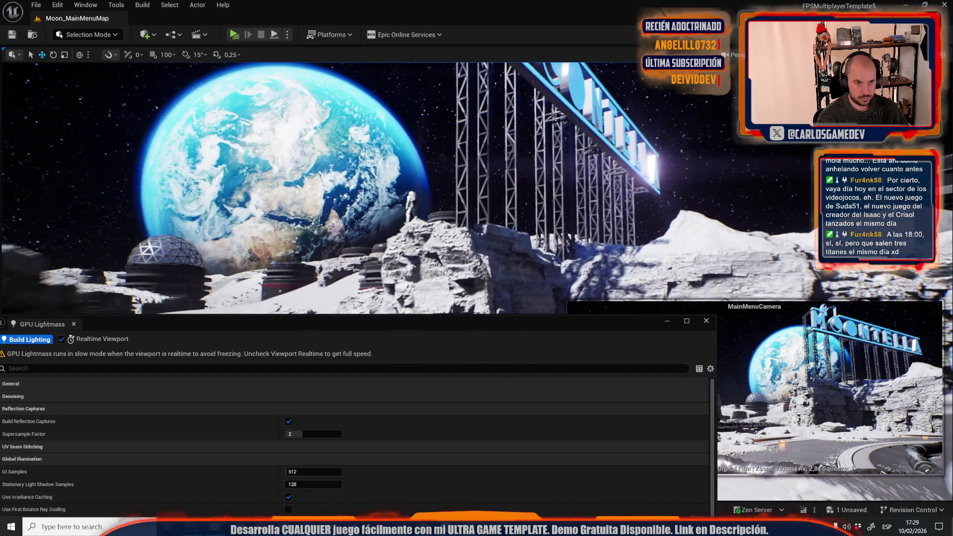
pyautogui.hotkey('ctrl', 'space')
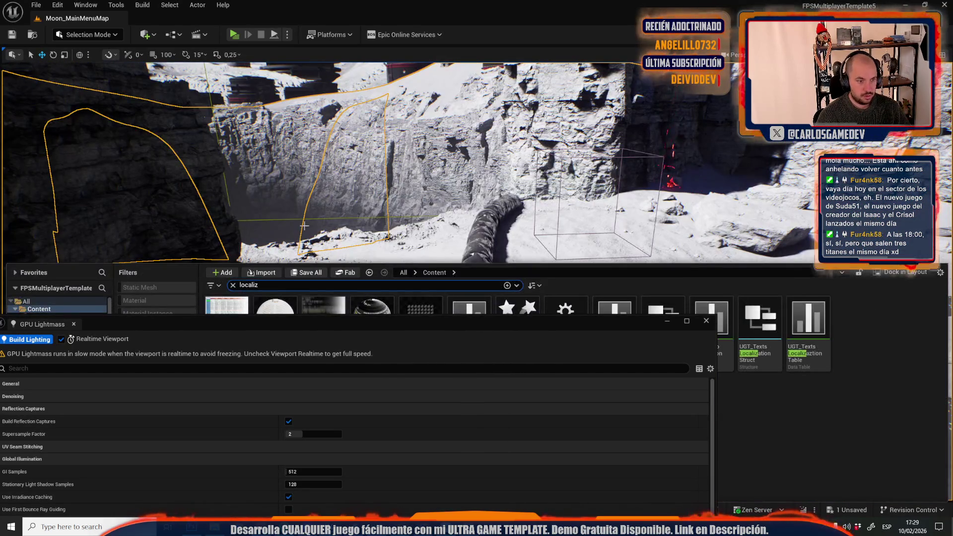
pyautogui.click(306, 272)
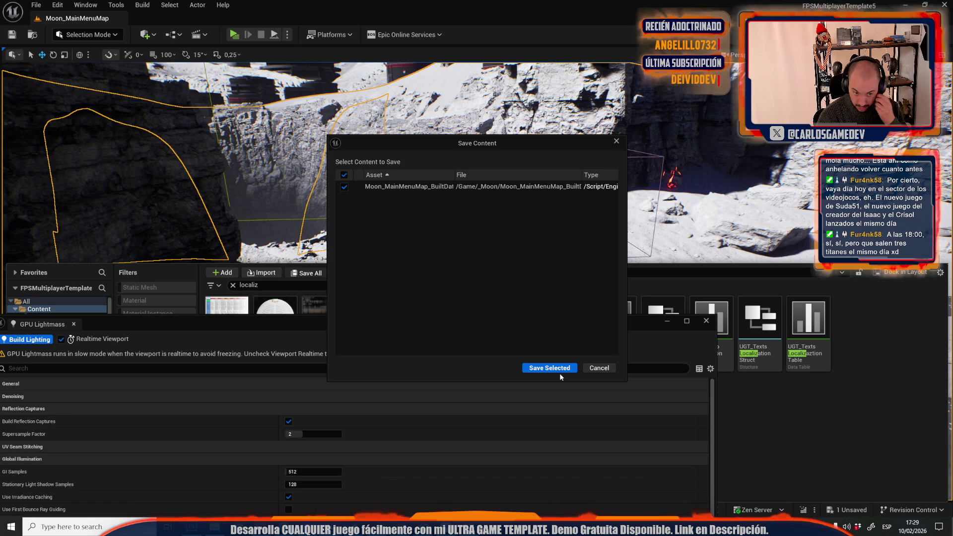
pyautogui.click(558, 367)
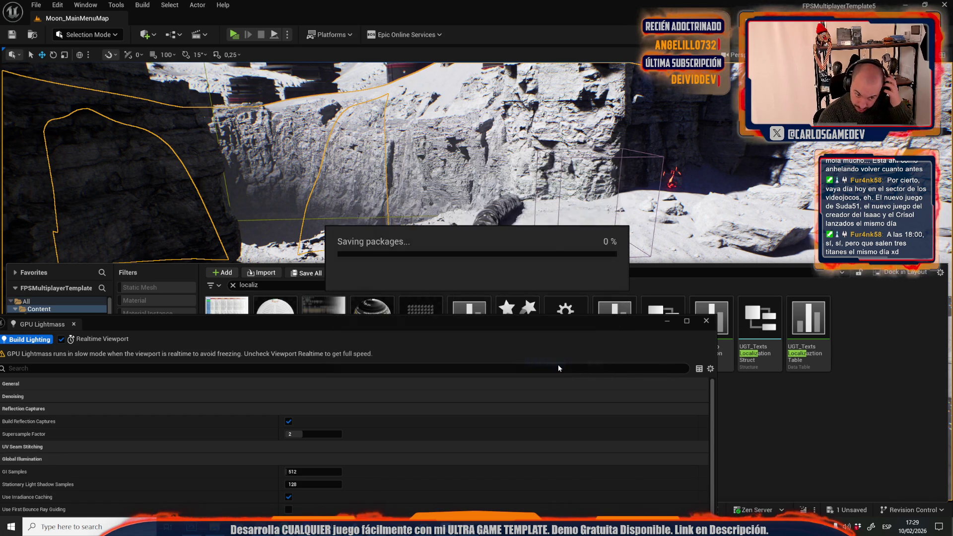
pyautogui.click(233, 35)
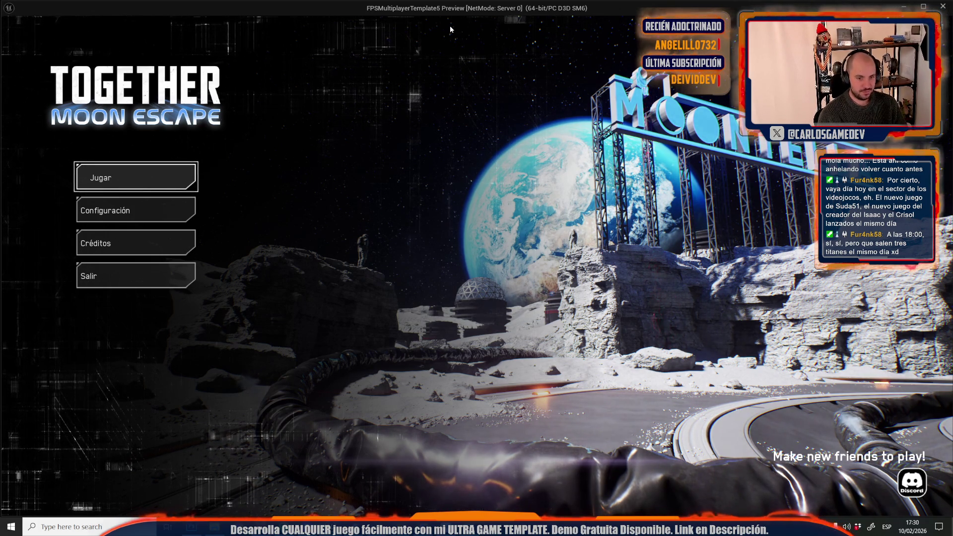
# Stop the play-test and select the truss piece on the MOONTELLA sign
pyautogui.press('Escape')
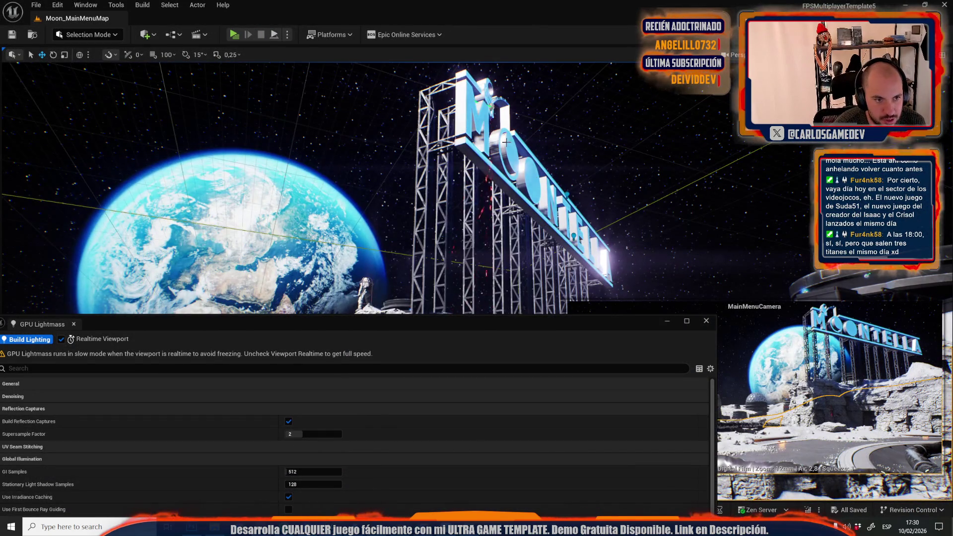
pyautogui.click(488, 198)
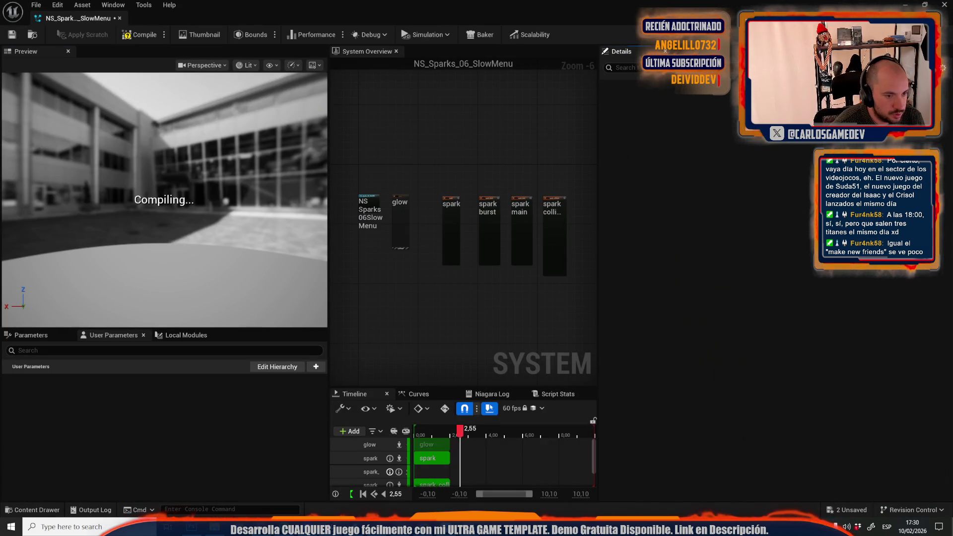
# Save Moon_MainMenuMap and NS_Sparks_06_SlowMenu, then run a brief main-menu play-test
pyautogui.hotkey('ctrl', 'space')
pyautogui.click(306, 338)
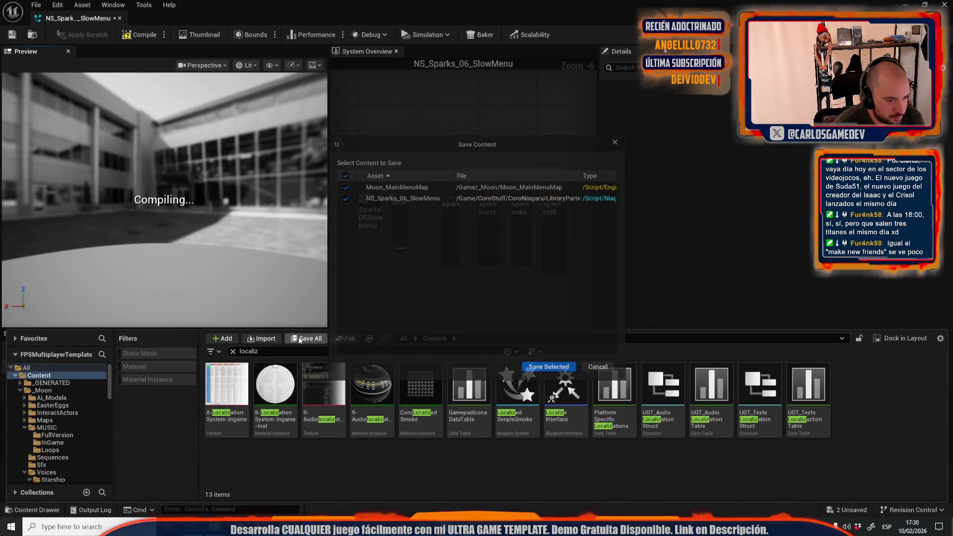
pyautogui.click(549, 367)
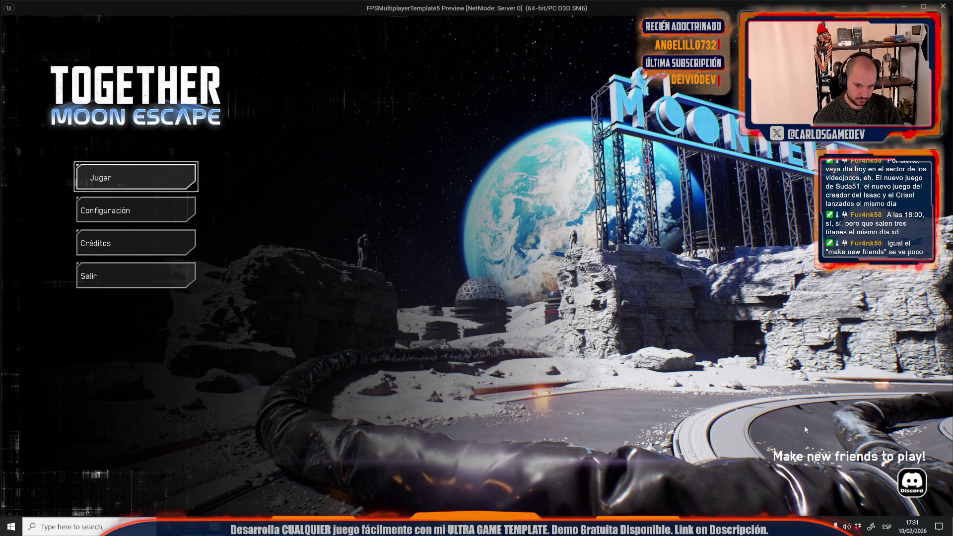
pyautogui.press('Escape')
pyautogui.hotkey('ctrl', 'space')
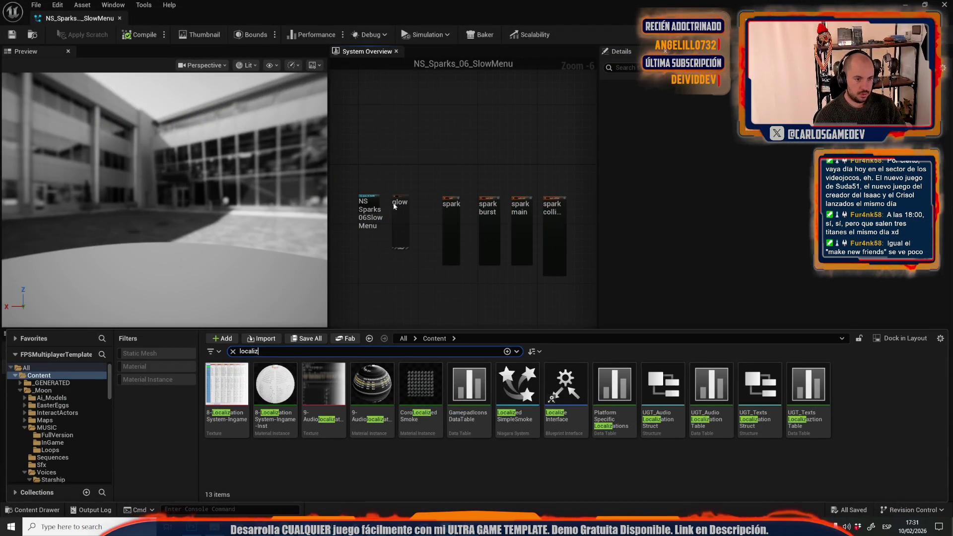
# Open the SocialLinksWidget blueprint and select the Follow Us! text block
pyautogui.doubleClick(272, 352)
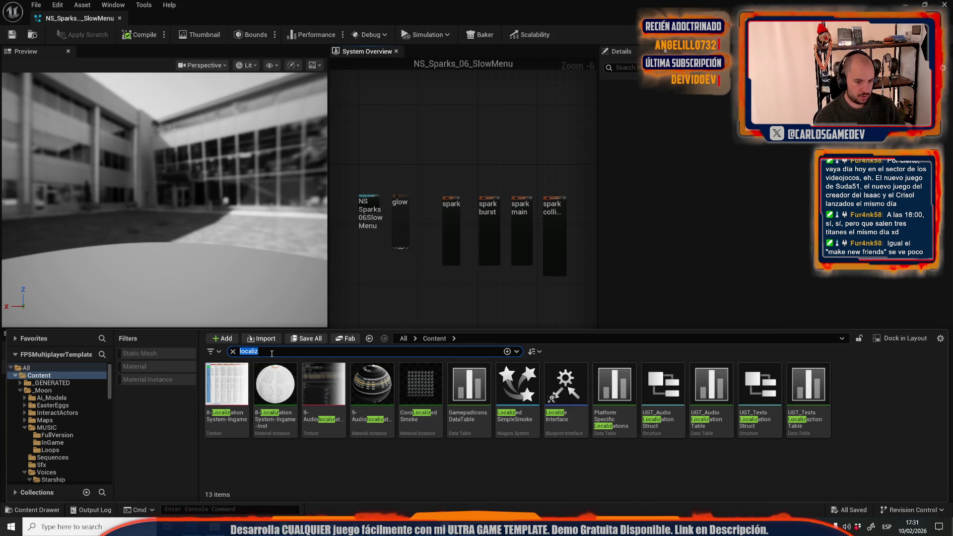
pyautogui.write('s')
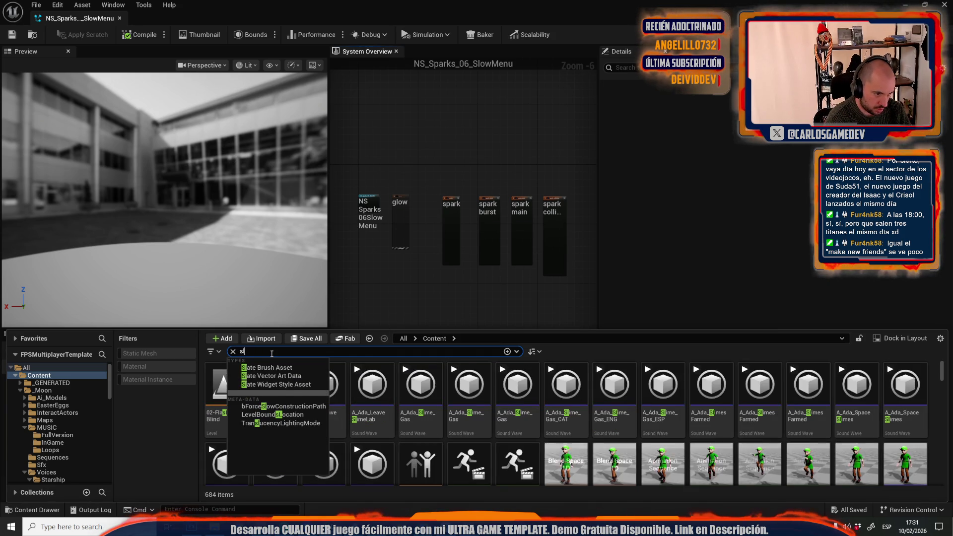
pyautogui.write('ocial')
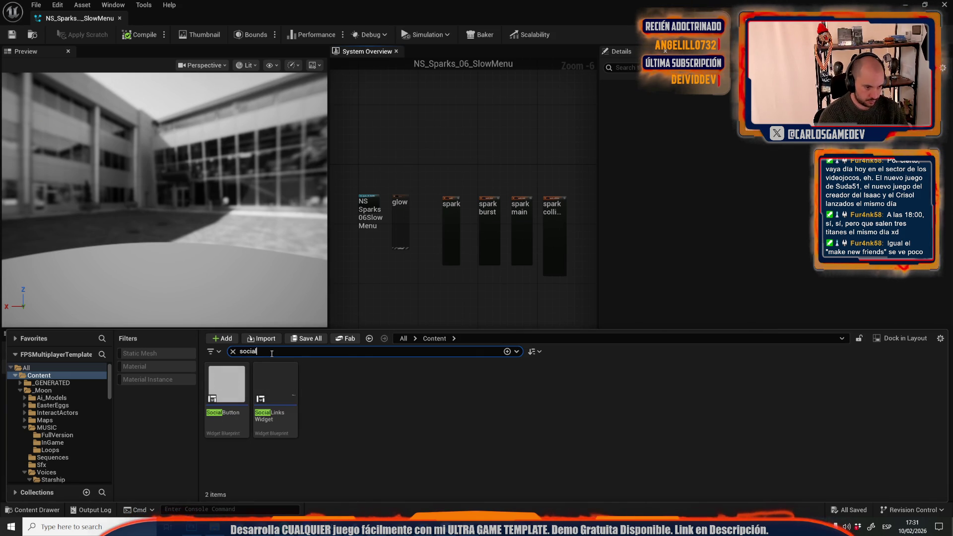
pyautogui.doubleClick(294, 394)
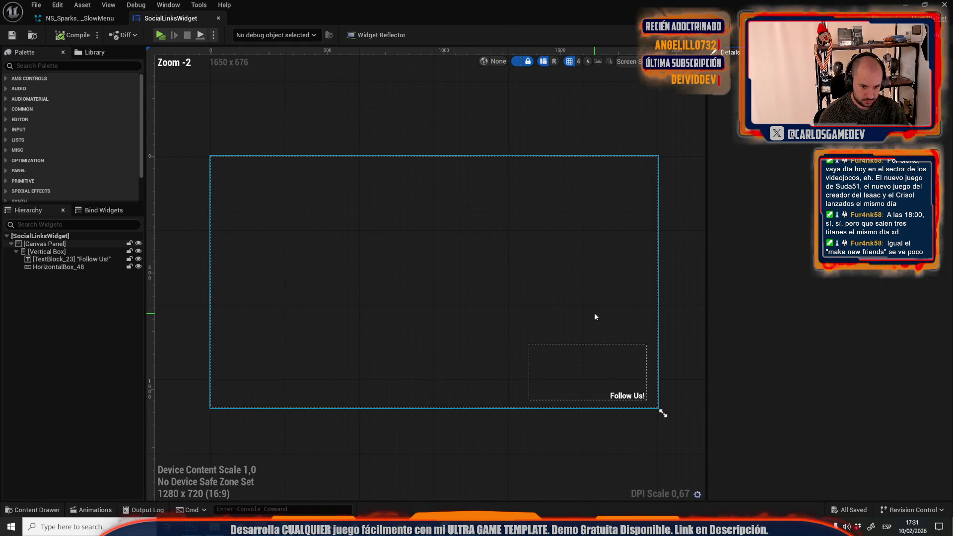
pyautogui.scroll(1, 627, 370)
pyautogui.click(625, 397)
pyautogui.scroll(-3, 794, 340)
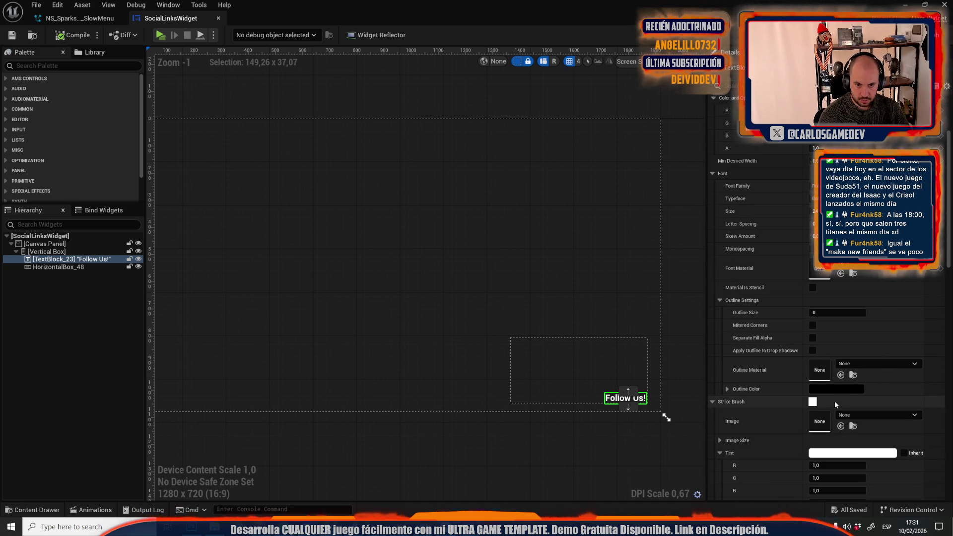
# Make the Follow Us! text's shadow colour opaque black with alpha 1
pyautogui.click(737, 88)
pyautogui.write('had')
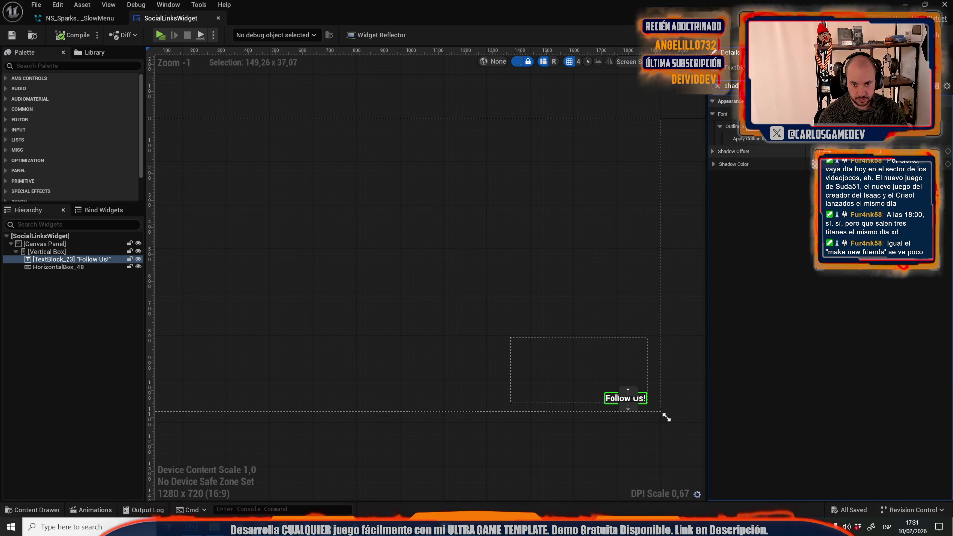
pyautogui.click(826, 163)
pyautogui.click(666, 417)
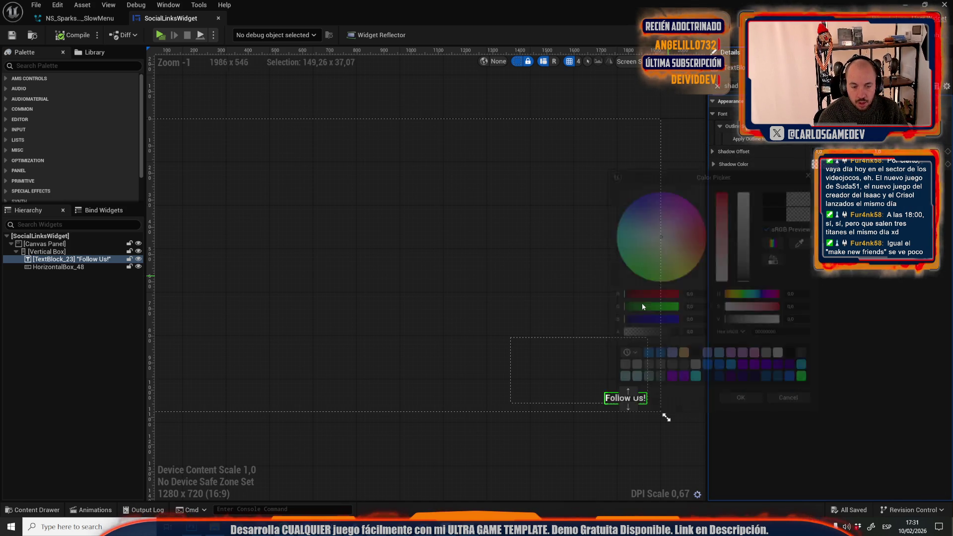
pyautogui.scroll(15, 558, 329)
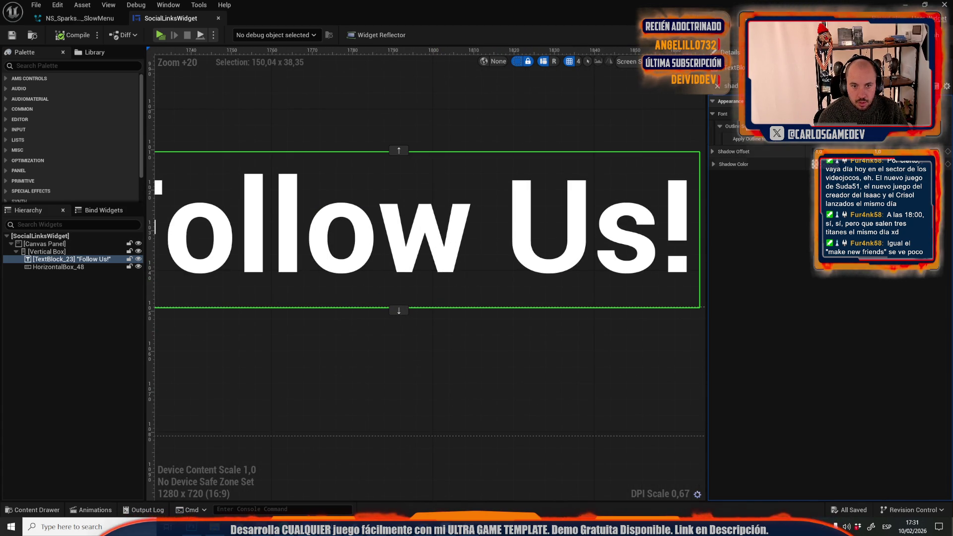
pyautogui.click(826, 164)
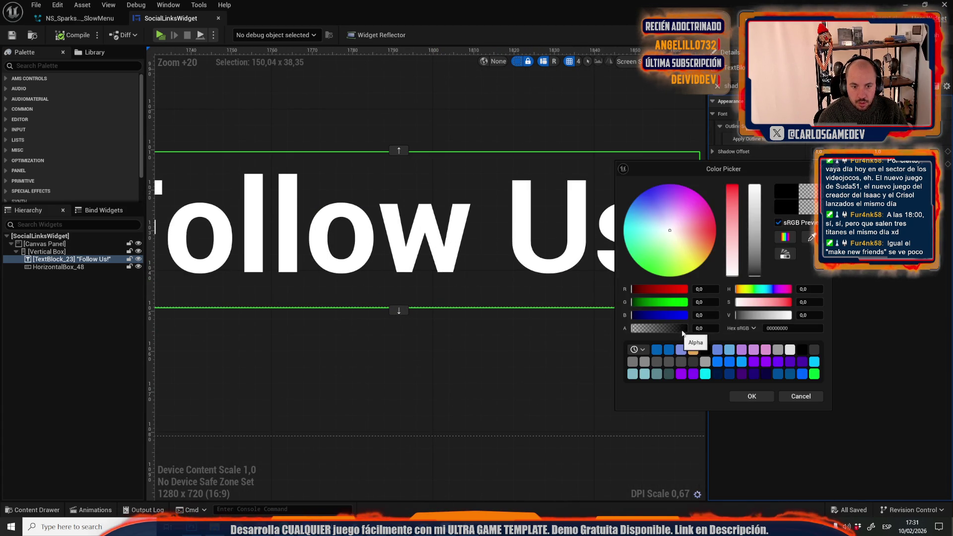
pyautogui.write('1')
pyautogui.press('Return')
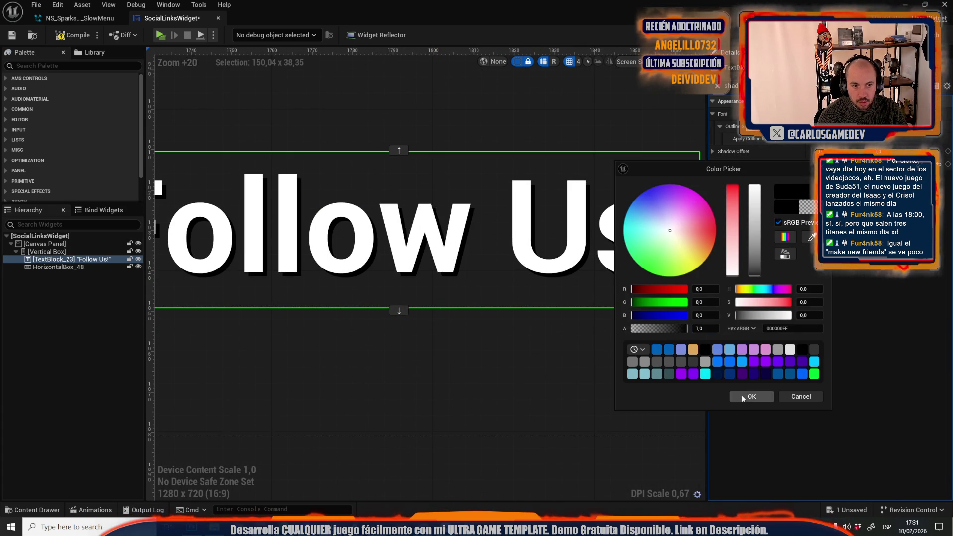
pyautogui.click(750, 396)
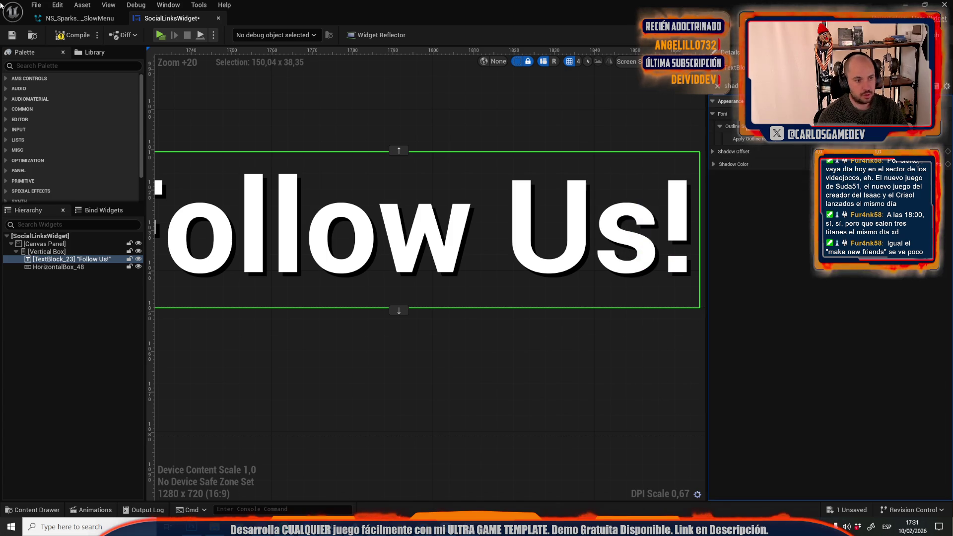
# Close the widget editor and play-test the main menu to check the shadow
pyautogui.middleClick(148, 20)
pyautogui.hotkey('alt', 'p')
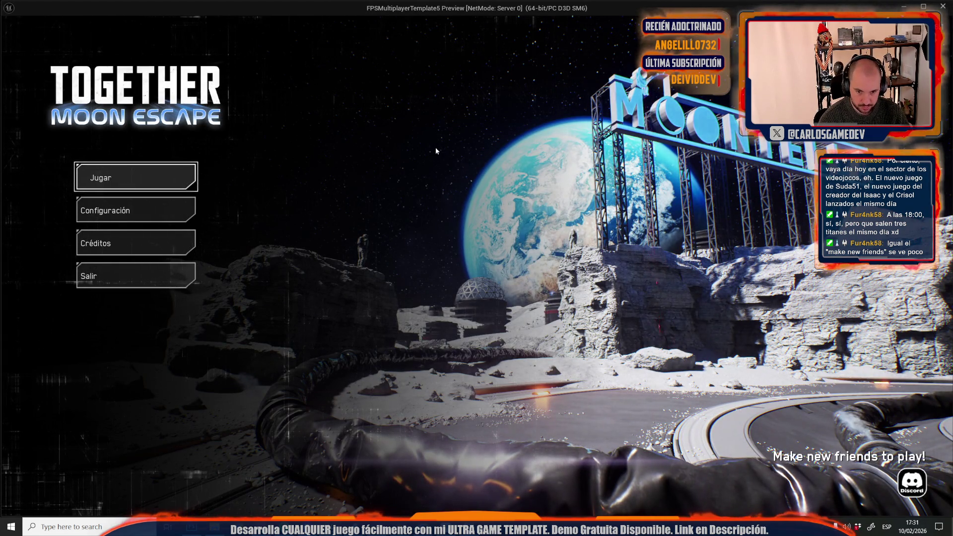
pyautogui.press('Escape')
# Reopen SocialLinksWidget and set the Follow Us! text's shadow offset to 2
pyautogui.hotkey('ctrl', 'space')
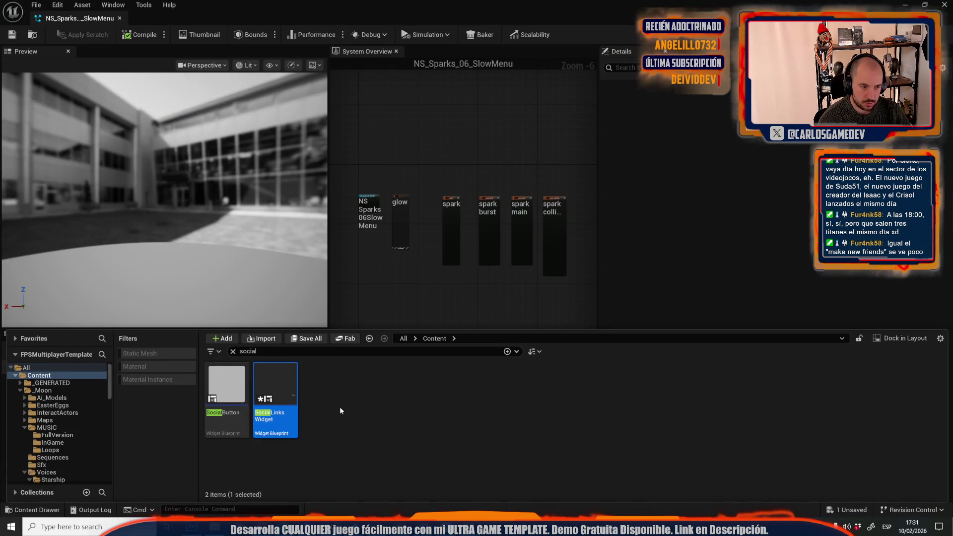
pyautogui.doubleClick(280, 384)
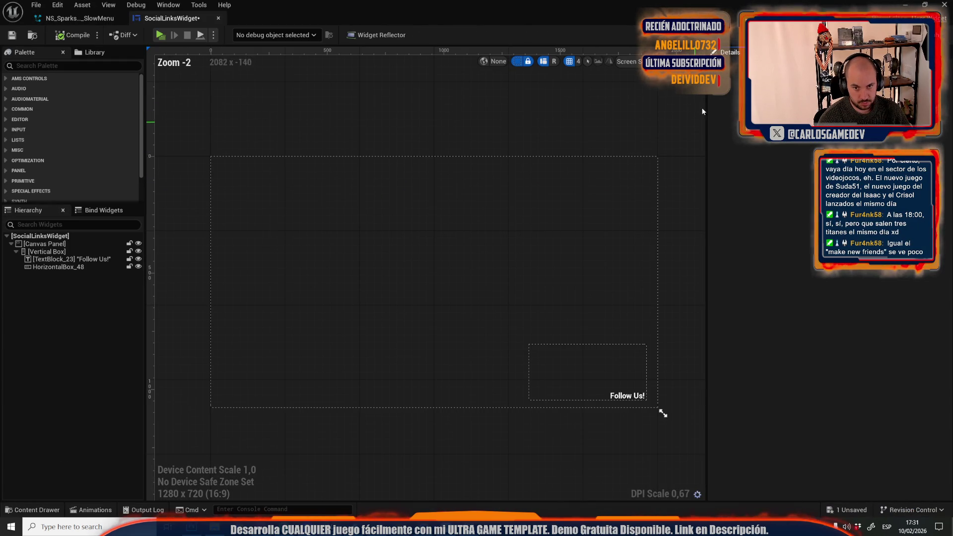
pyautogui.scroll(6, 625, 397)
pyautogui.click(627, 385)
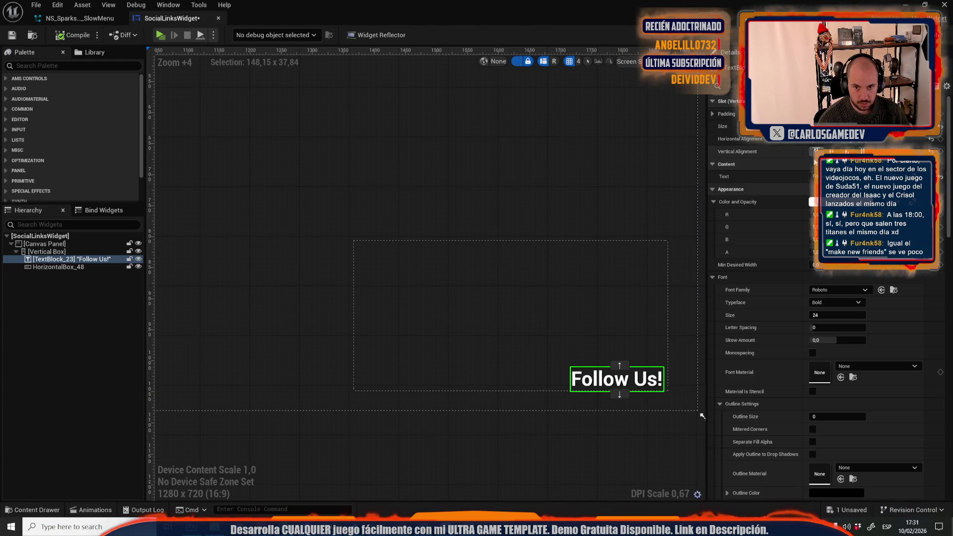
pyautogui.write('shad')
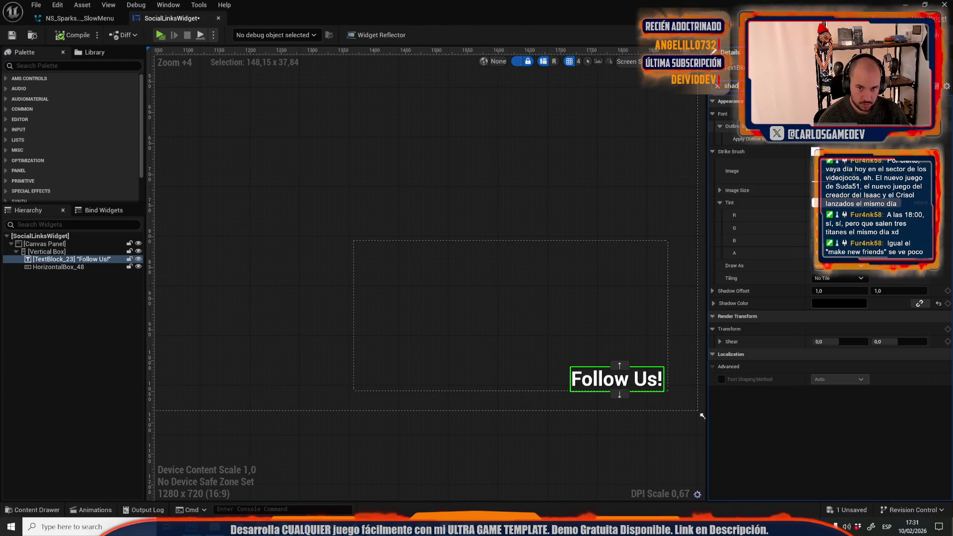
pyautogui.moveTo(901, 152); pyautogui.dragTo(908, 152)
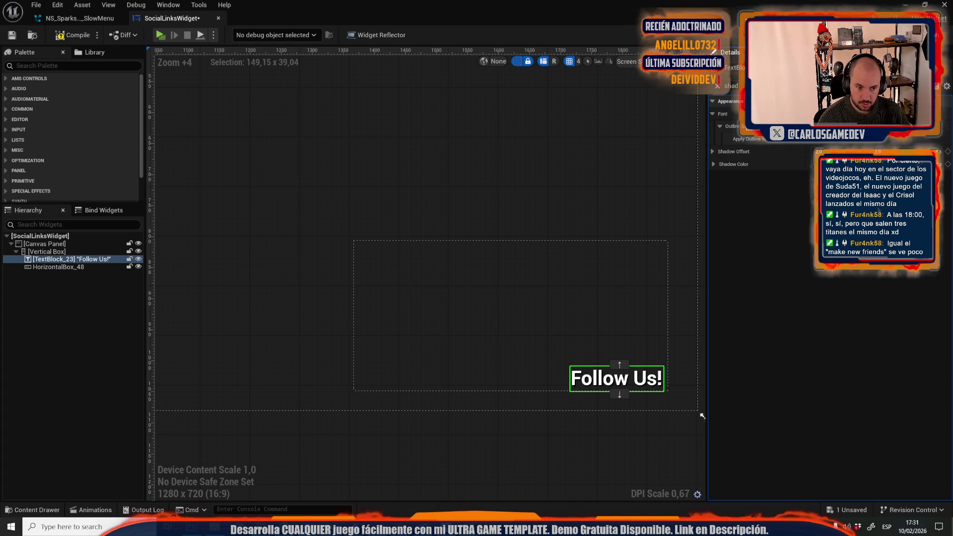
# Compile the widget, play-test the main menu, and return to NS_Sparks_06_SlowMenu
pyautogui.scroll(16, 607, 311)
pyautogui.click(73, 35)
pyautogui.click(160, 35)
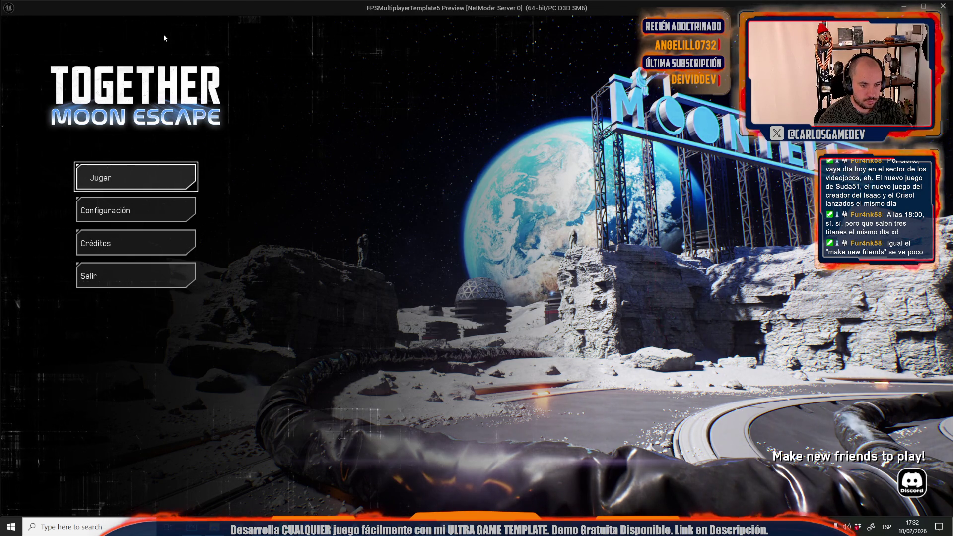
pyautogui.press('Escape')
pyautogui.click(80, 18)
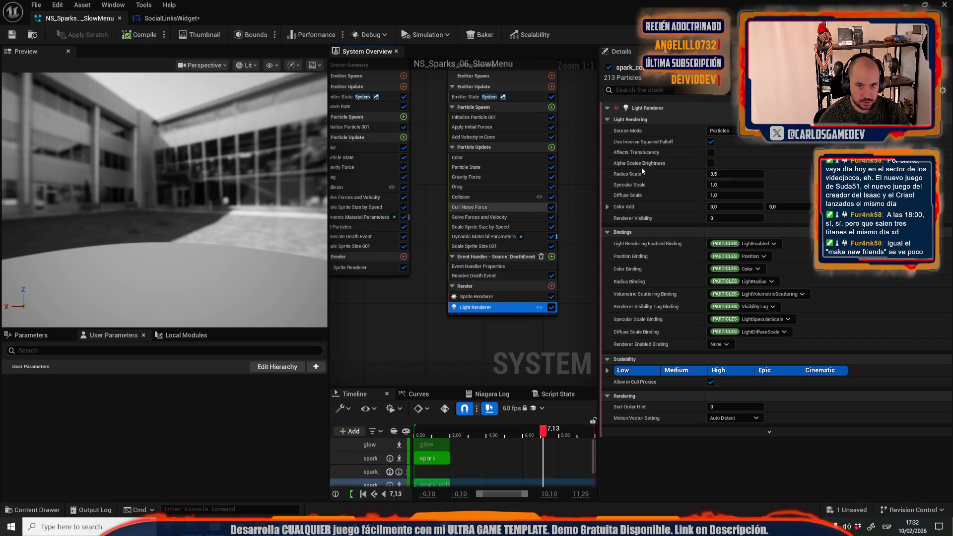
# Set the spark Light Renderer's Radius Scale and Diffuse Scale to 3
pyautogui.click(729, 174)
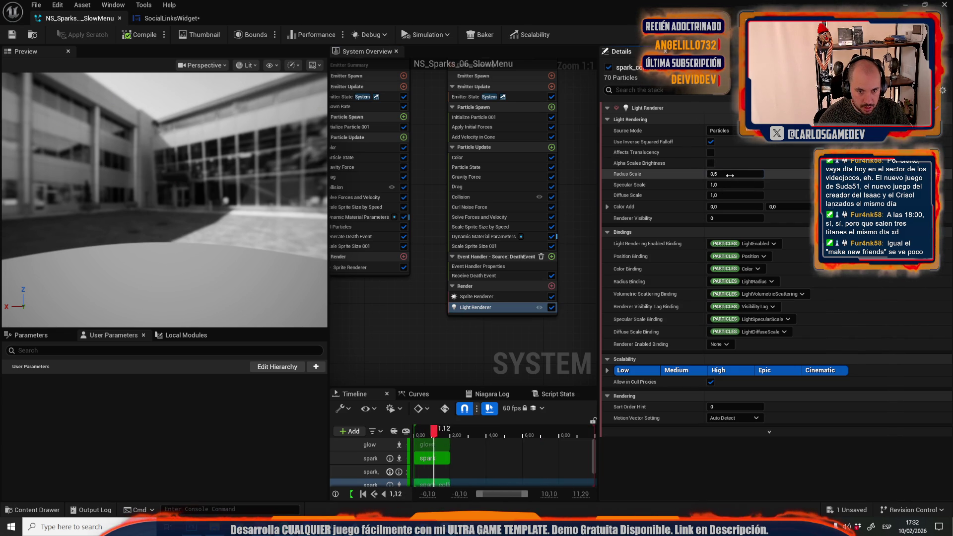
pyautogui.write('3')
pyautogui.click(720, 194)
pyautogui.write('3')
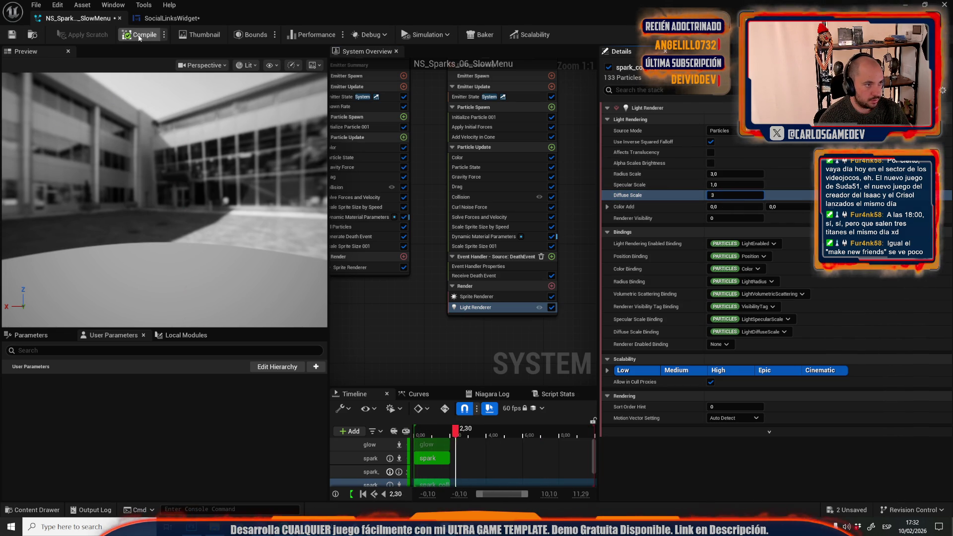
pyautogui.moveTo(479, 15)
pyautogui.mouseDown()
pyautogui.moveTo(533, 248)
pyautogui.moveTo(524, 302)
pyautogui.mouseUp()
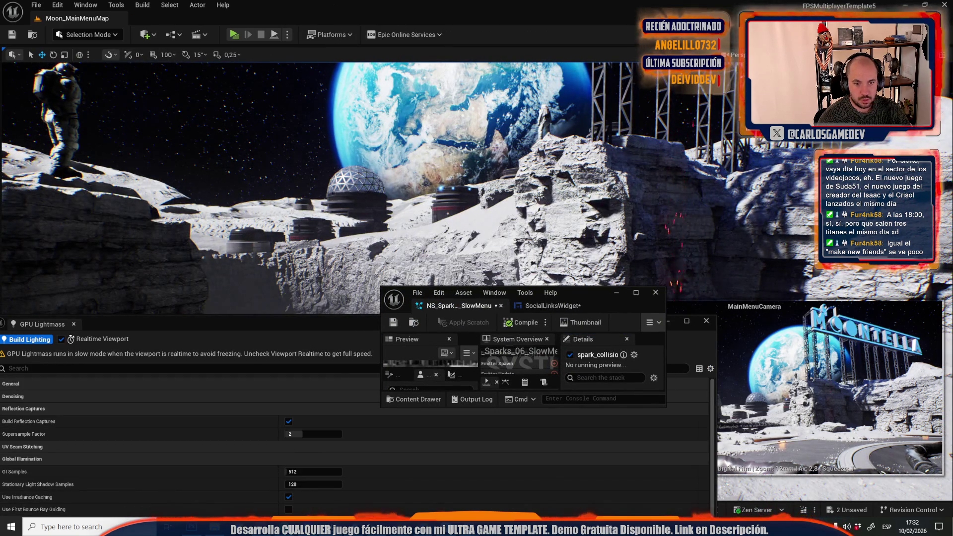
# Tuck the particle editor window away and frame the crater, Earth and towers
pyautogui.moveTo(587, 292); pyautogui.dragTo(389, 189)
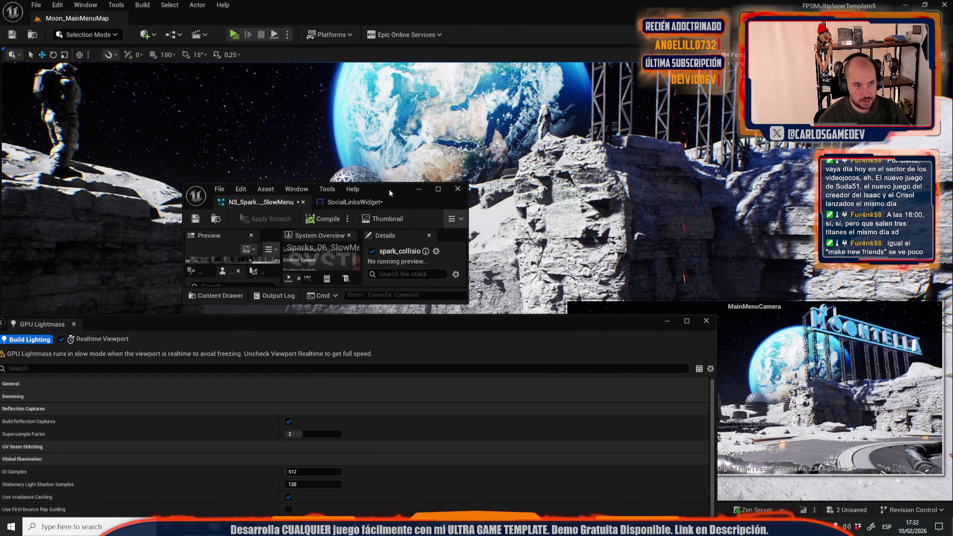
pyautogui.click(418, 189)
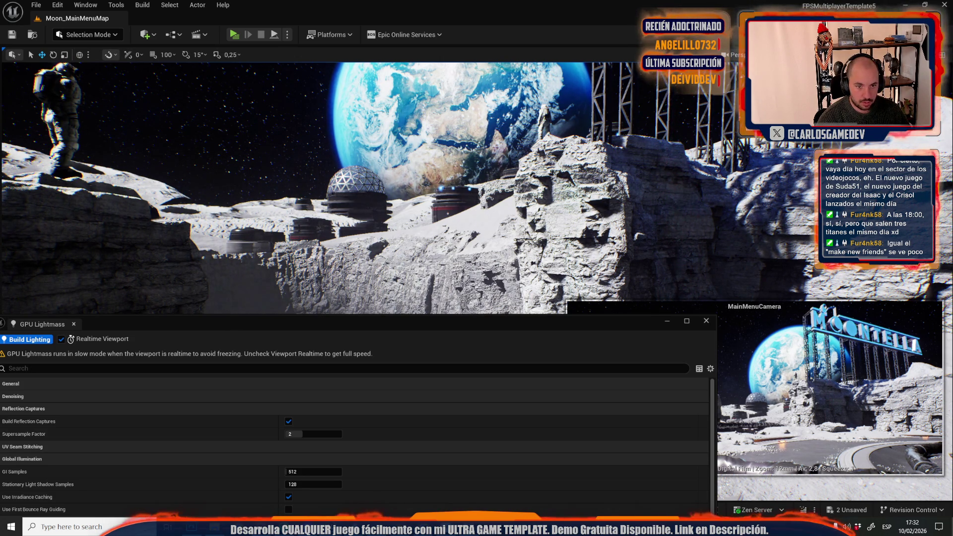
pyautogui.moveTo(485, 95); pyautogui.dragTo(470, 146)
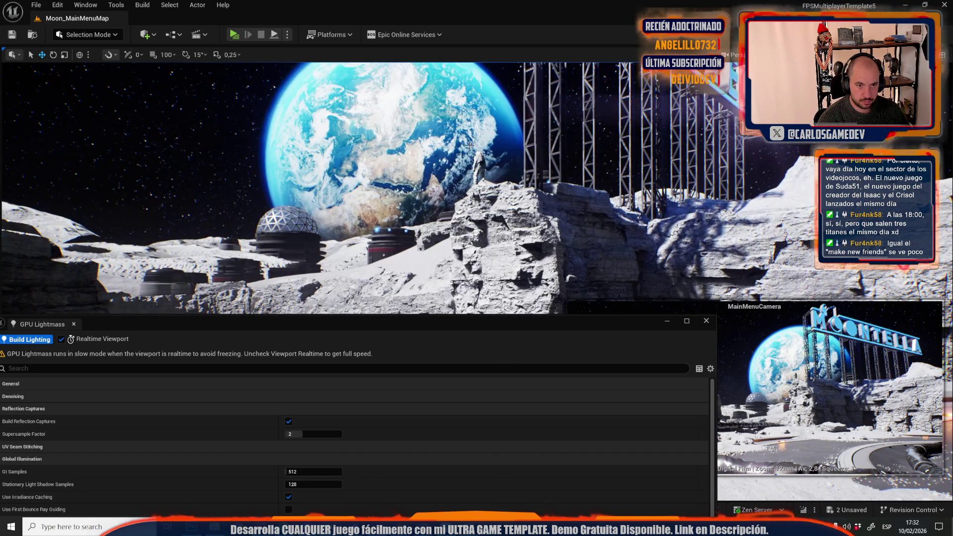
pyautogui.moveTo(436, 191); pyautogui.dragTo(443, 205)
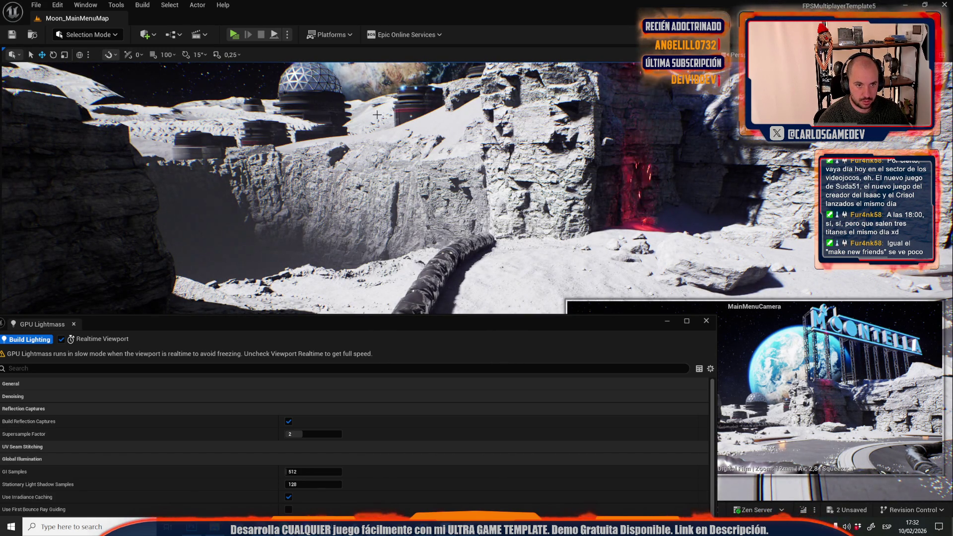
# Play-test the main menu level, then look around the domes and Earth
pyautogui.click(237, 35)
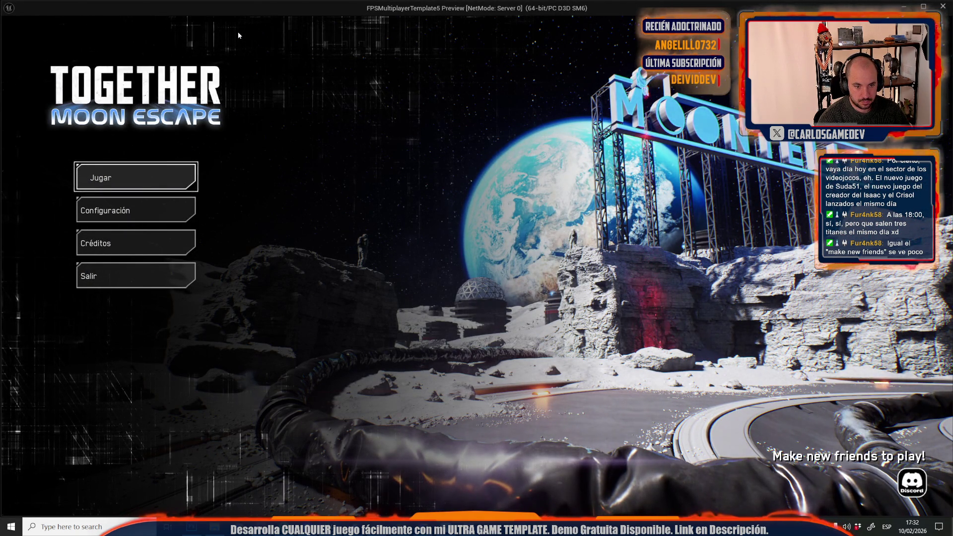
pyautogui.press('Escape')
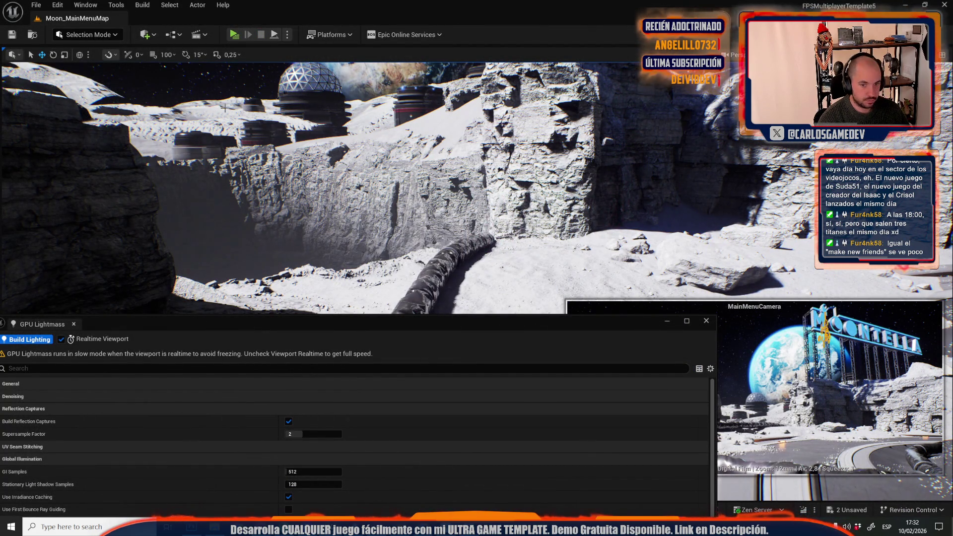
pyautogui.moveTo(672, 193); pyautogui.dragTo(615, 243)
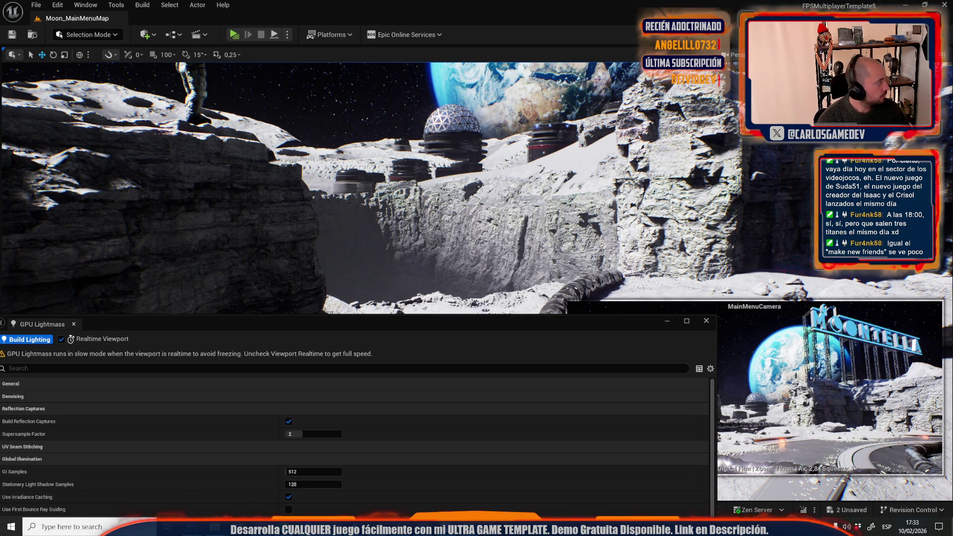
pyautogui.press('Right')
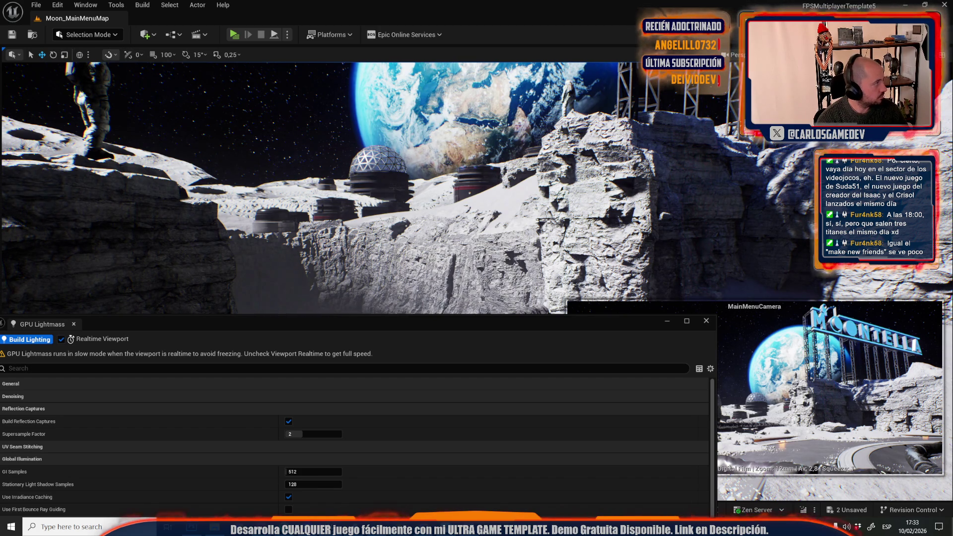
pyautogui.moveTo(638, 148); pyautogui.dragTo(637, 152)
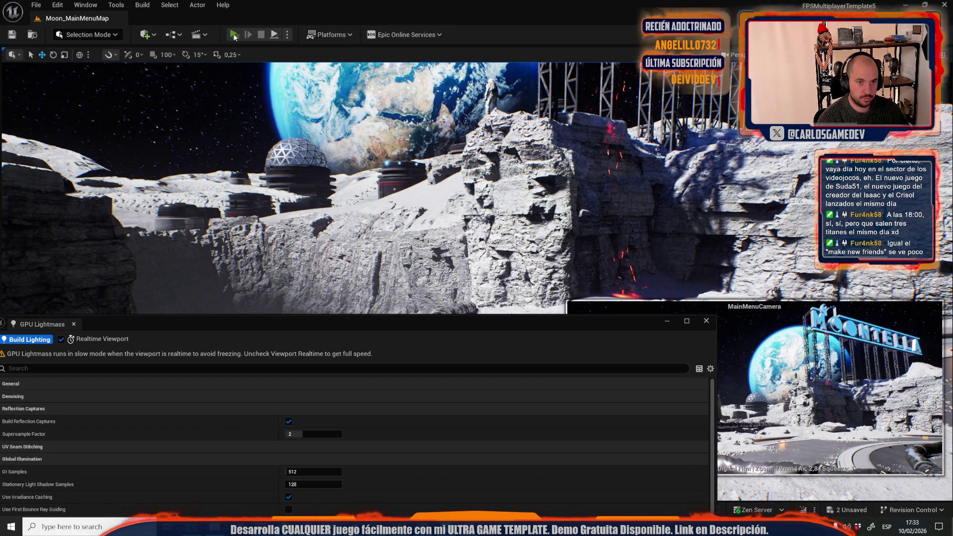
# Play-test the main menu level repeatedly, saving the sparks particle system in between
pyautogui.click(235, 36)
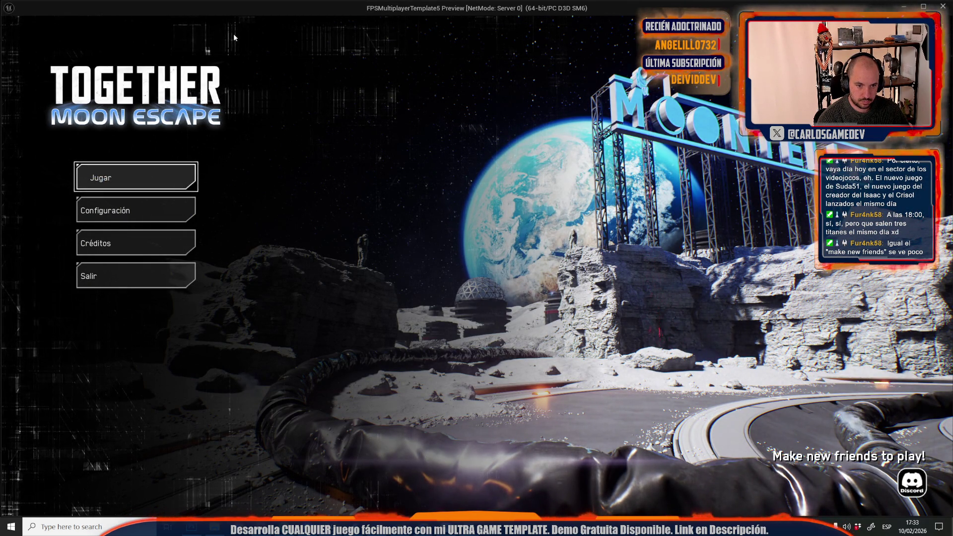
pyautogui.press('Escape')
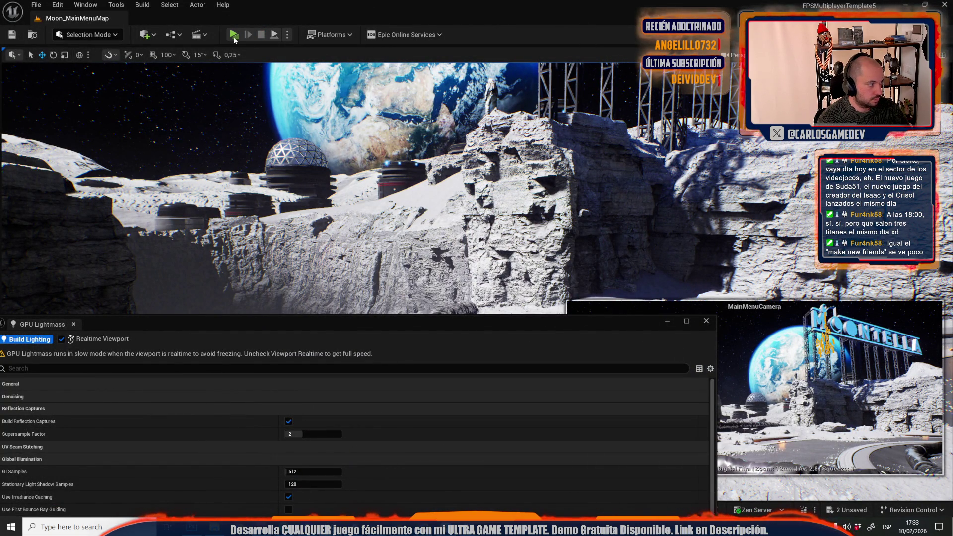
pyautogui.click(234, 37)
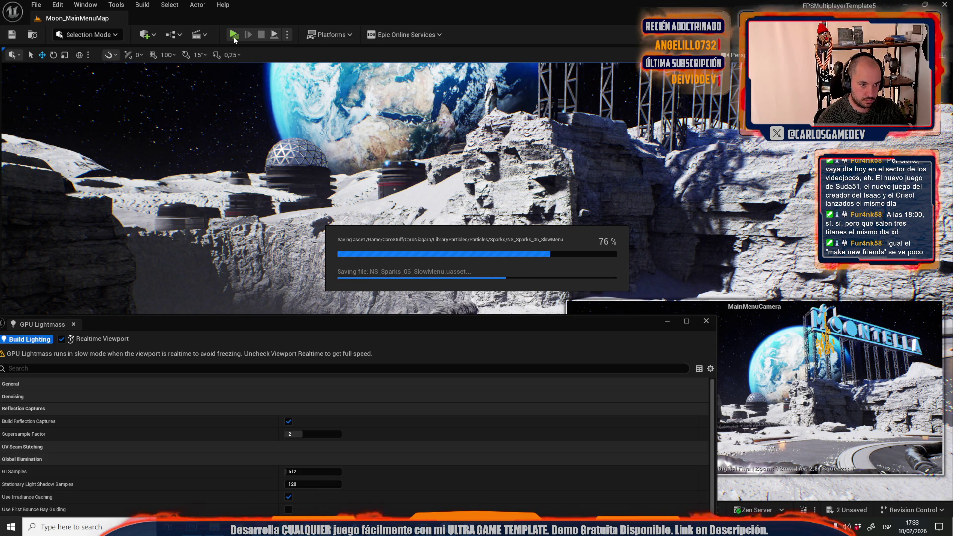
pyautogui.click(233, 36)
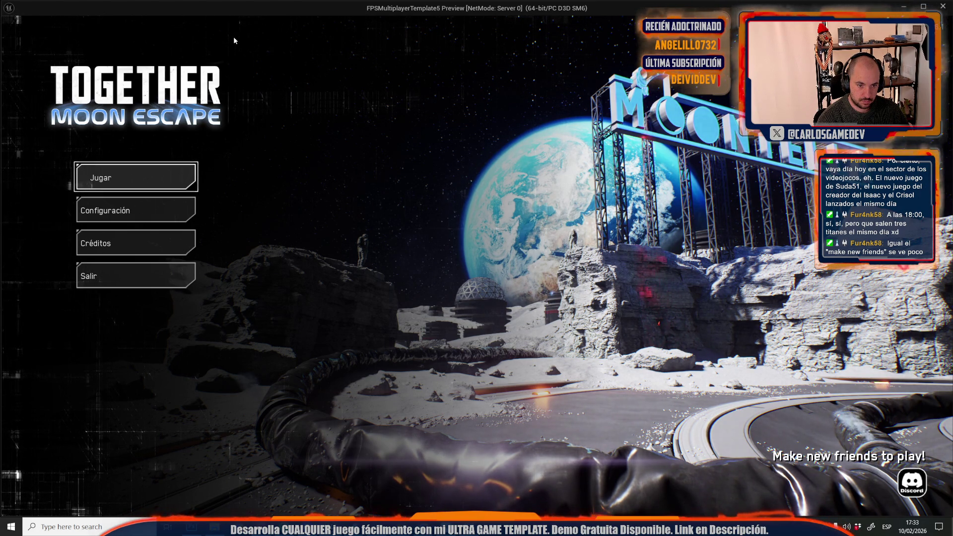
pyautogui.press('Escape')
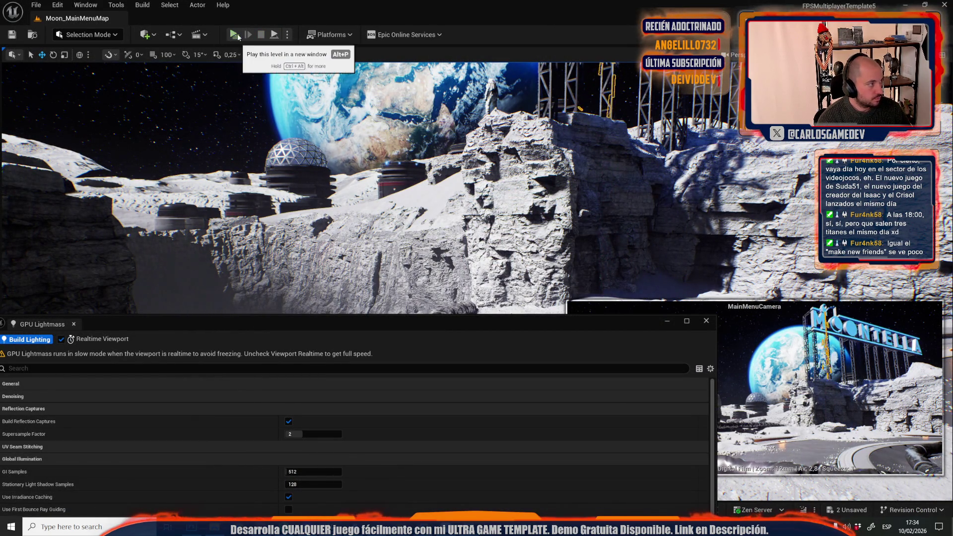
pyautogui.click(238, 38)
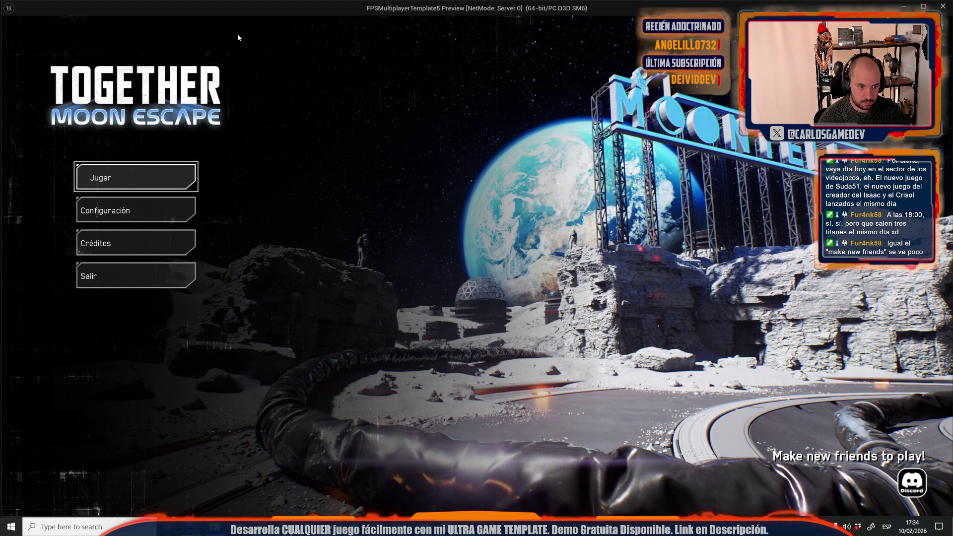
pyautogui.press('Escape')
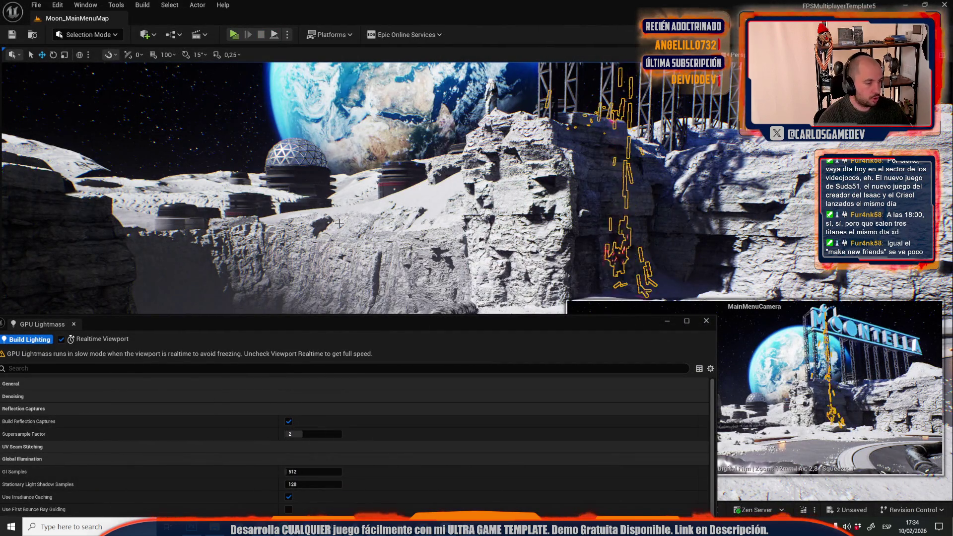
pyautogui.click(232, 35)
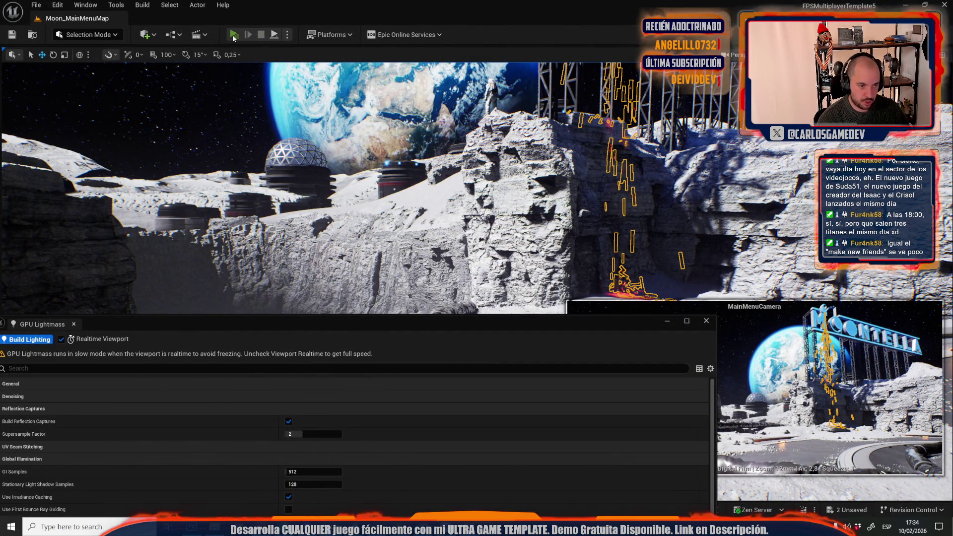
# In the running menu, open Jugar, go back with Atrás, and stop the play session
pyautogui.click(136, 184)
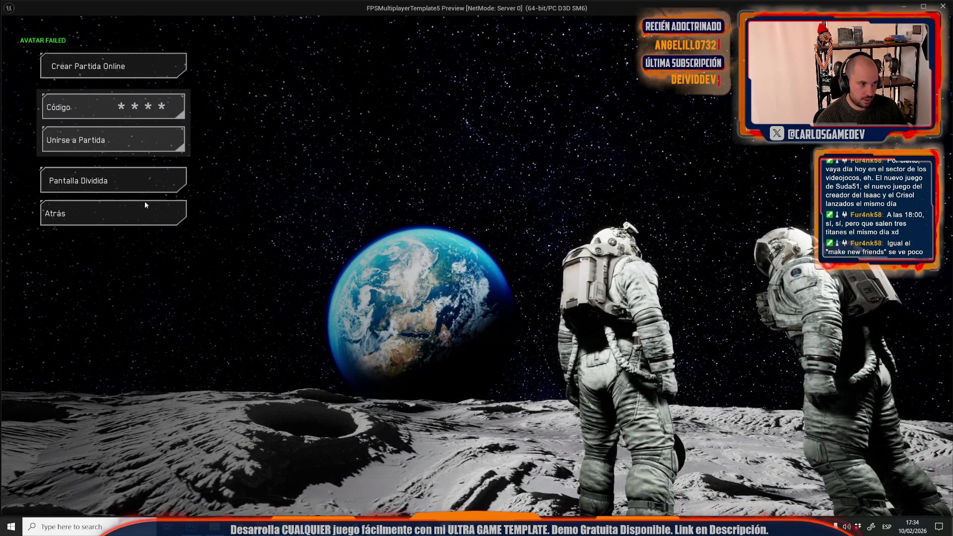
pyautogui.click(117, 217)
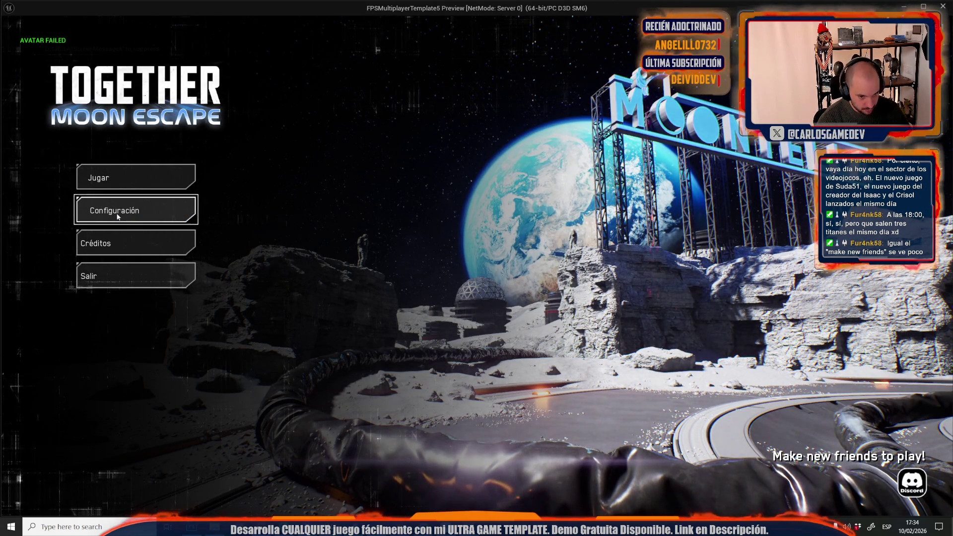
pyautogui.press('Escape')
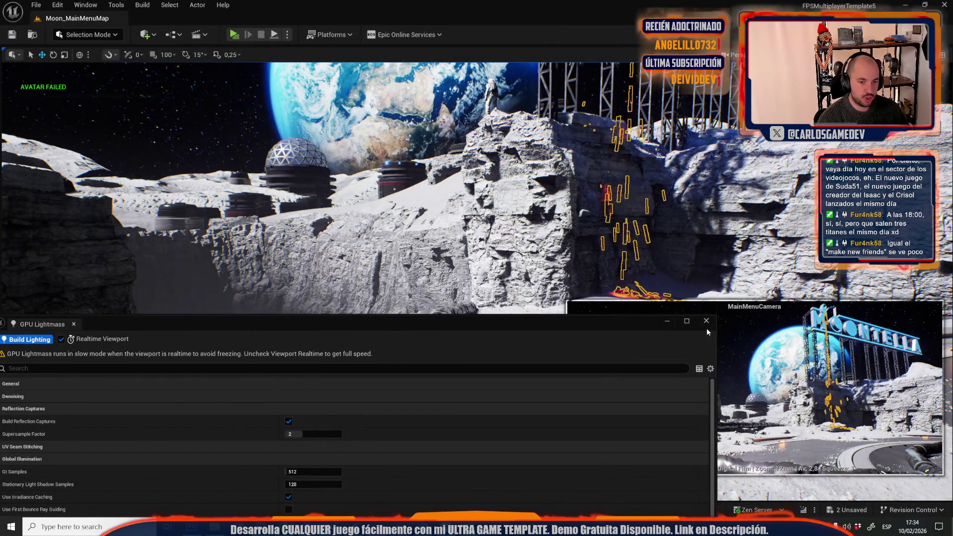
# Close the GPU Lightmass panel, check Recent Levels, and fly toward the rocks and Earth
pyautogui.click(515, 212)
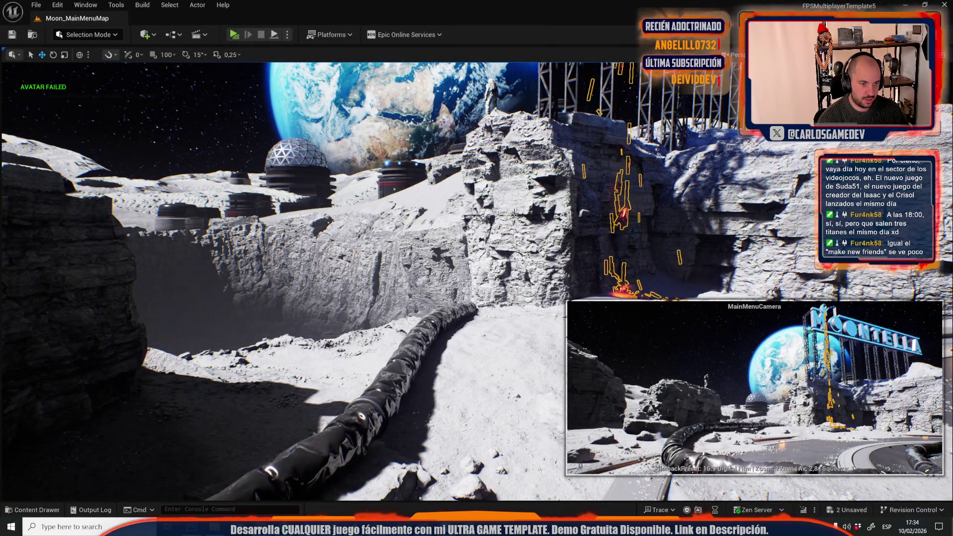
pyautogui.click(37, 6)
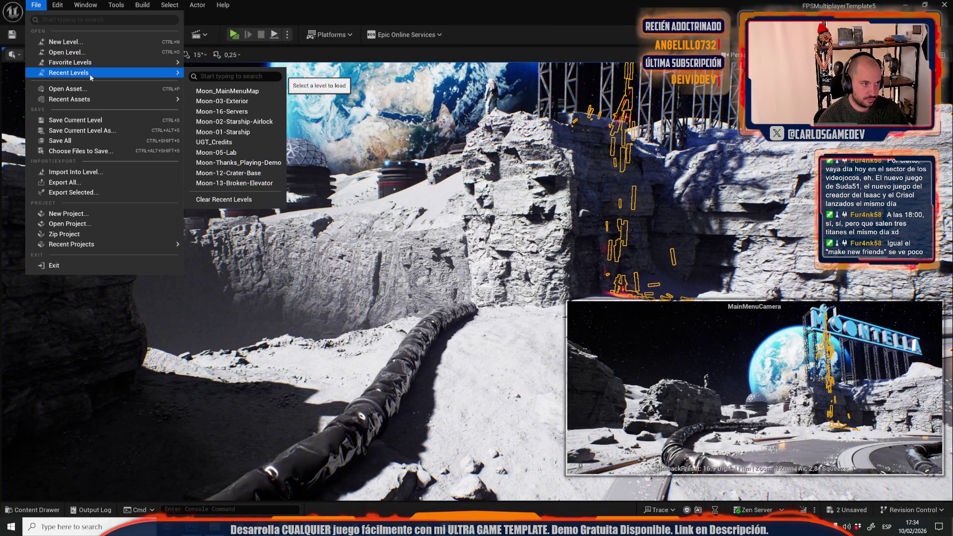
pyautogui.moveTo(123, 57)
pyautogui.click(223, 5)
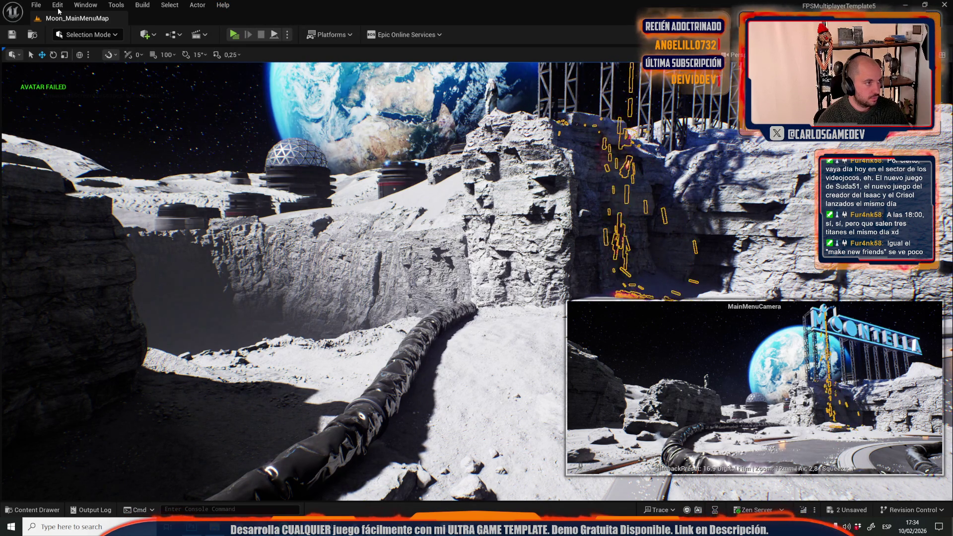
pyautogui.moveTo(404, 248)
pyautogui.mouseDown()
pyautogui.moveTo(404, 213)
pyautogui.moveTo(412, 219)
pyautogui.moveTo(392, 199)
pyautogui.moveTo(392, 221)
pyautogui.mouseUp()
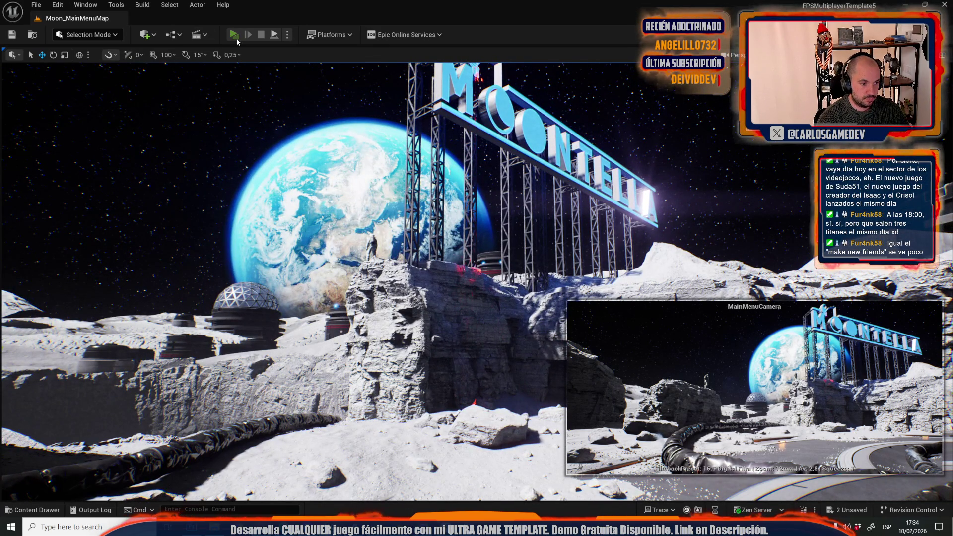
pyautogui.click(236, 38)
pyautogui.click(158, 206)
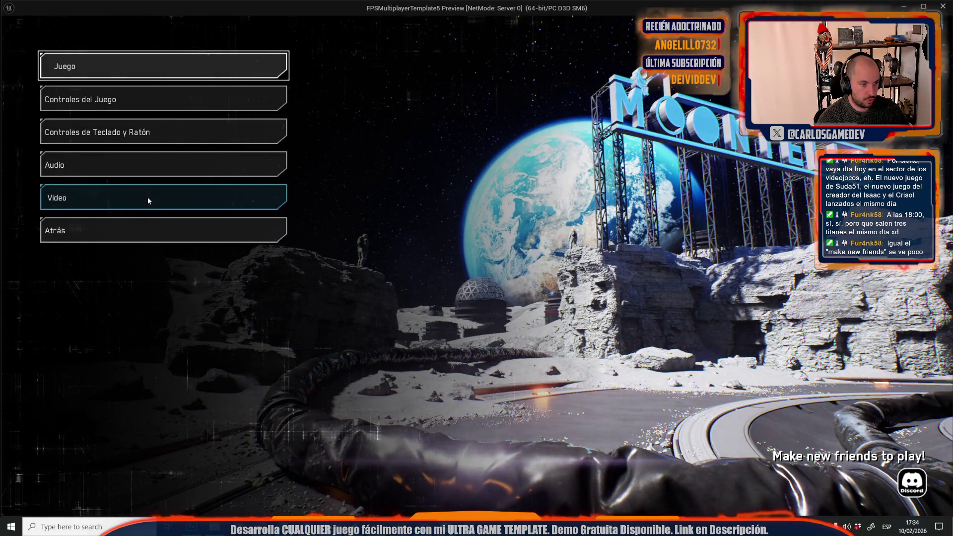
pyautogui.click(148, 200)
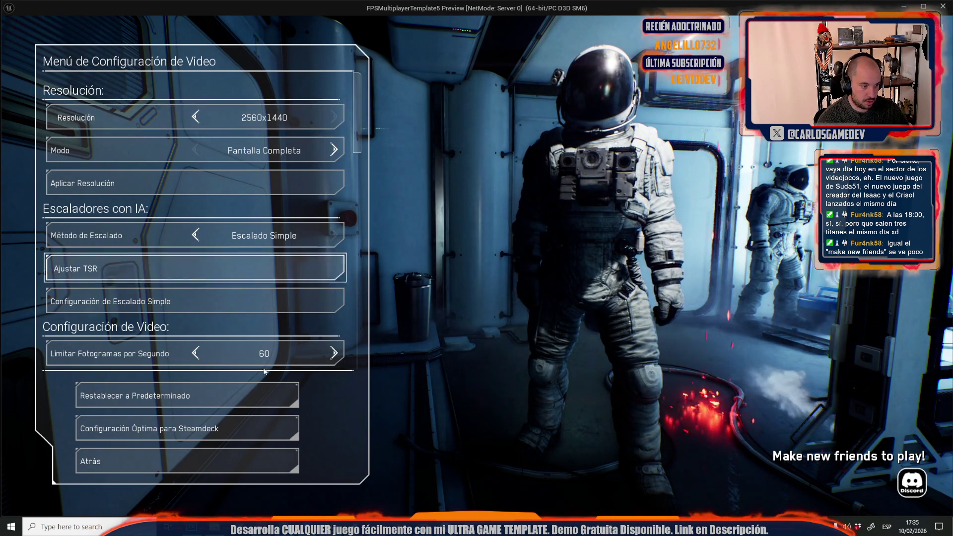
pyautogui.click(149, 461)
pyautogui.click(148, 66)
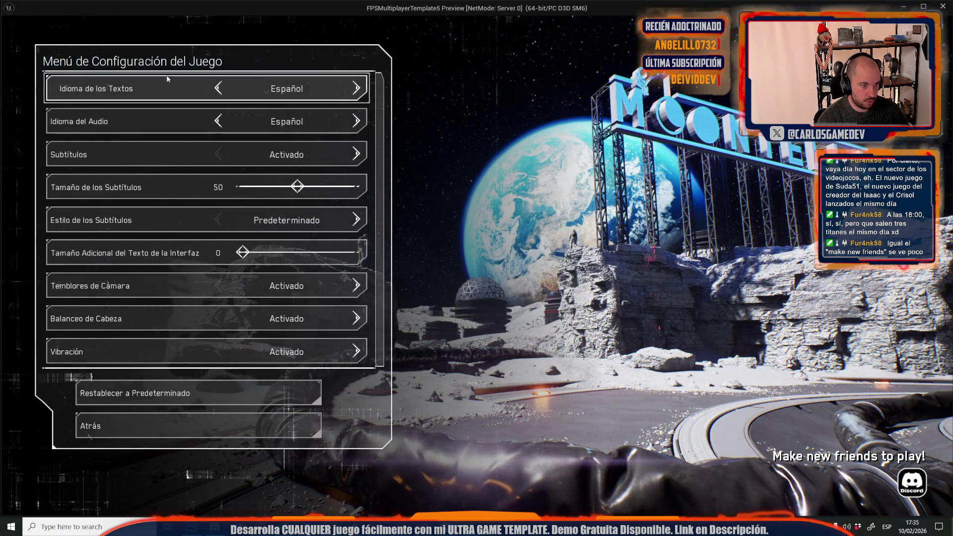
pyautogui.click(237, 432)
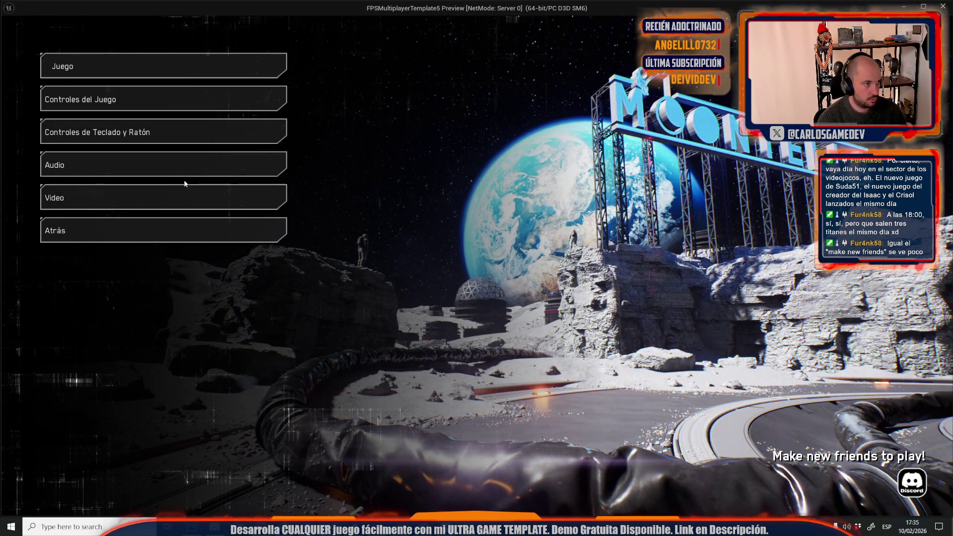
pyautogui.press('Escape')
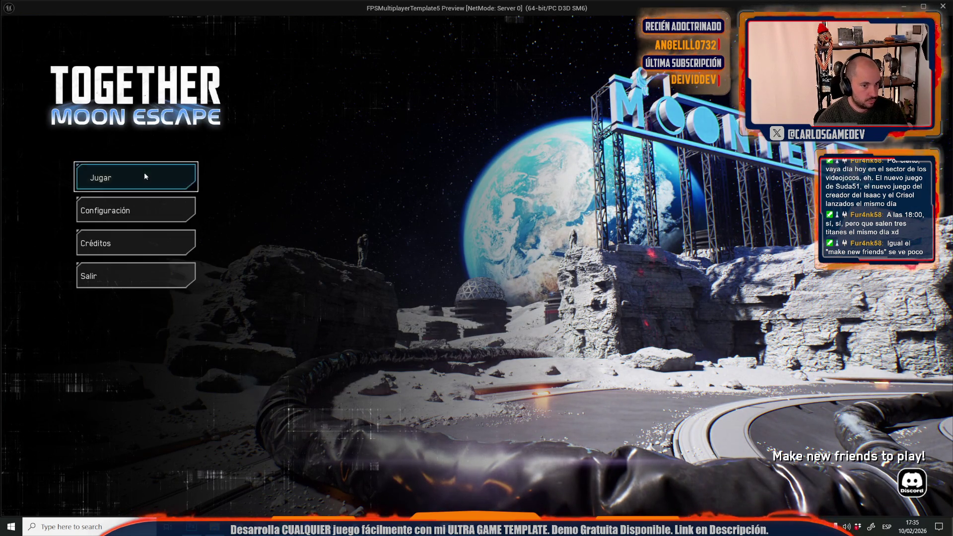
pyautogui.click(145, 175)
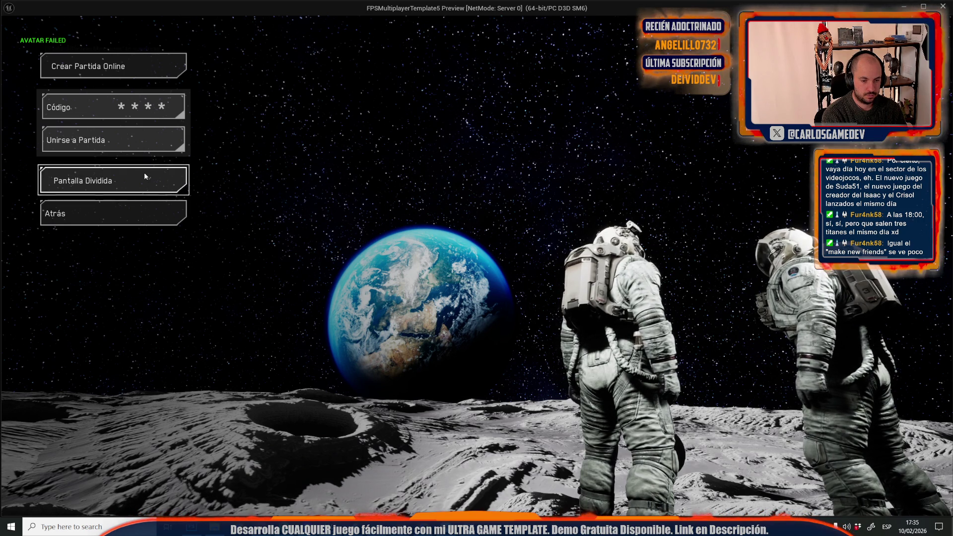
pyautogui.click(143, 176)
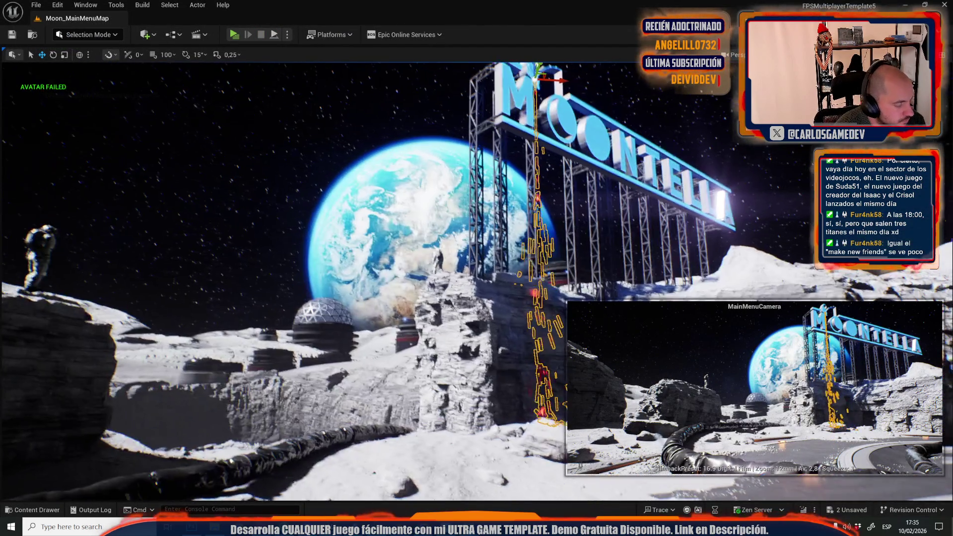
# Open CreateJoinSessionsMap, saving modified assets, and select the camera facing the astronauts
pyautogui.hotkey('ctrl', 'space')
pyautogui.click(233, 287)
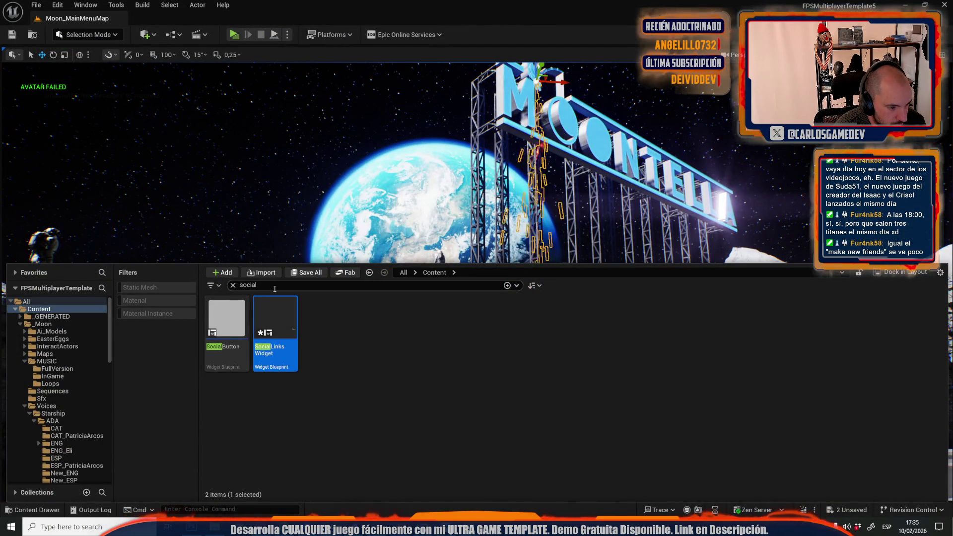
pyautogui.write('create j')
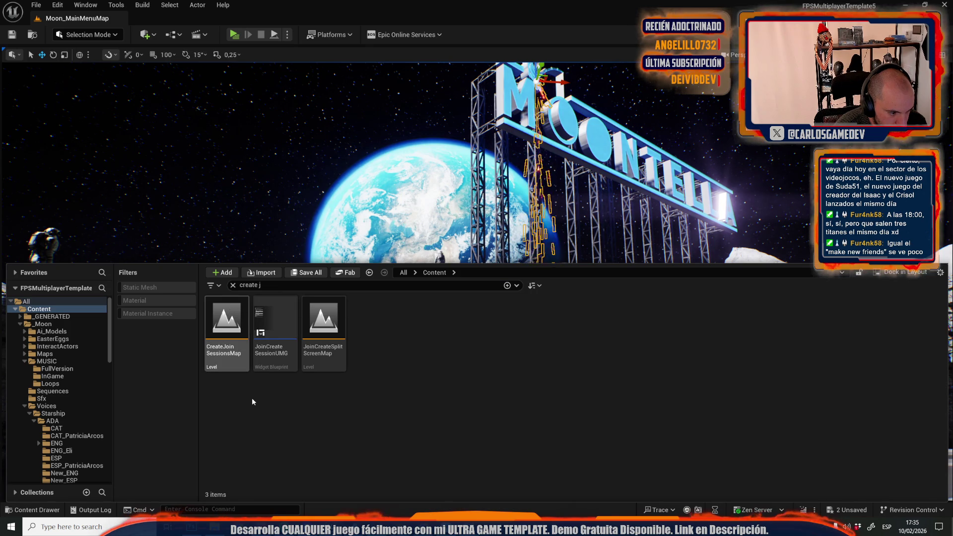
pyautogui.doubleClick(232, 323)
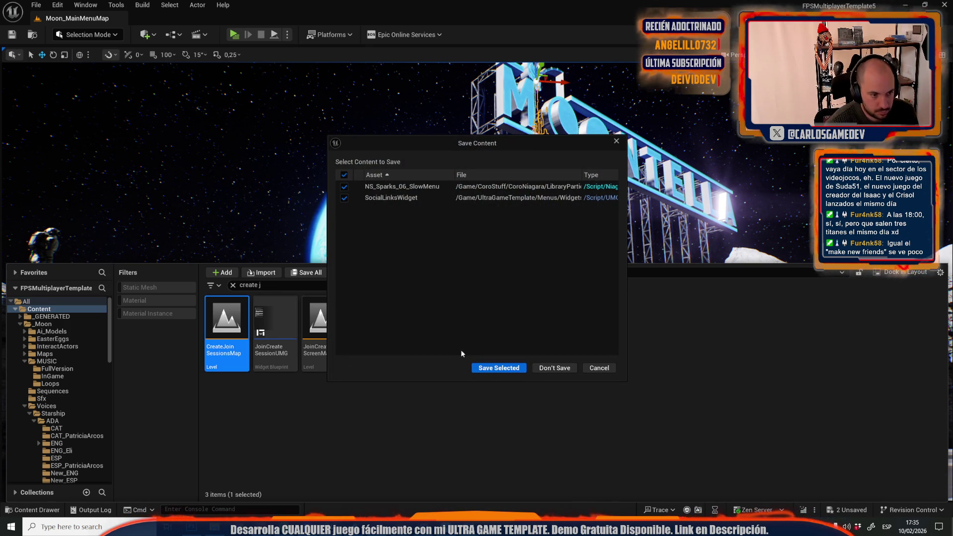
pyautogui.click(500, 368)
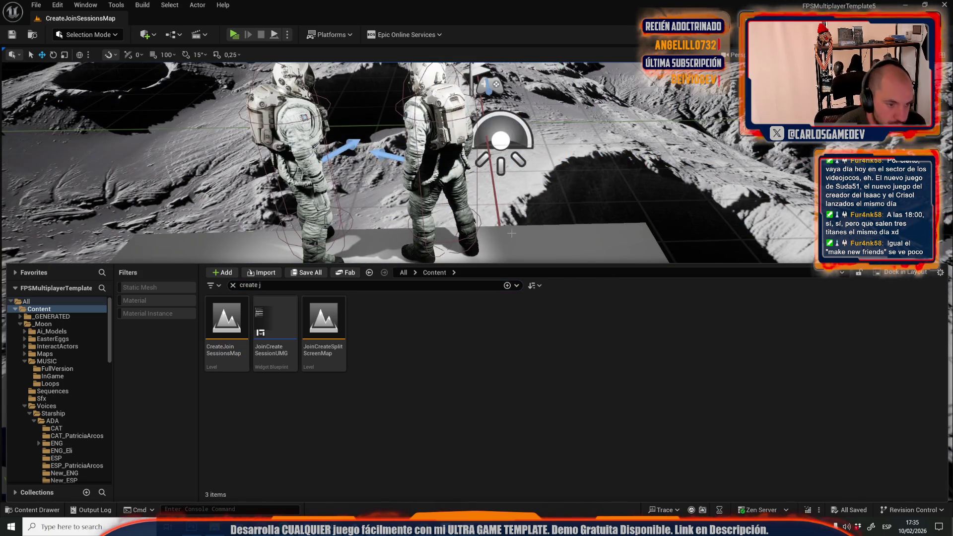
pyautogui.moveTo(373, 420); pyautogui.dragTo(373, 419)
pyautogui.click(373, 419)
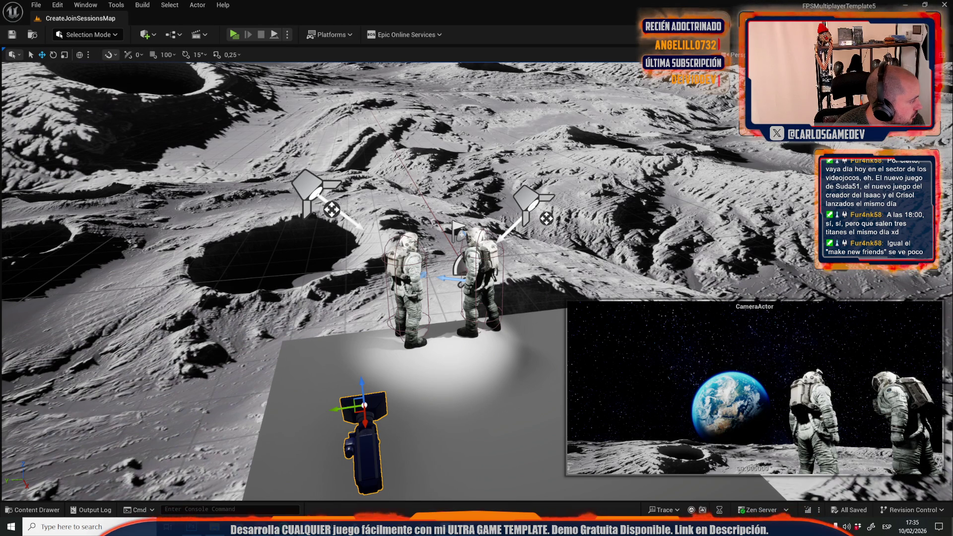
# Narrow the camera actor's field of view from 90 to about 64.66° with the wheel
pyautogui.scroll(5, 754, 387)
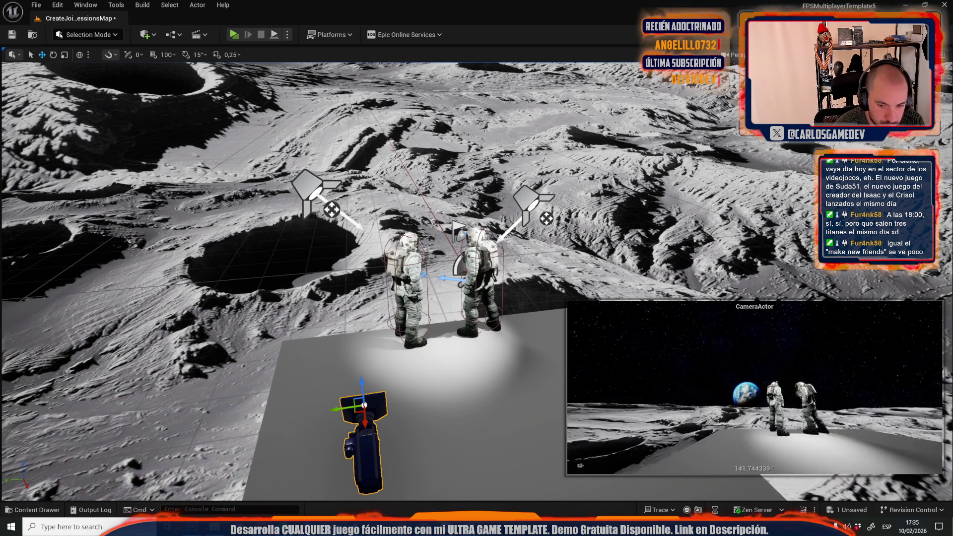
pyautogui.scroll(-3, 754, 387)
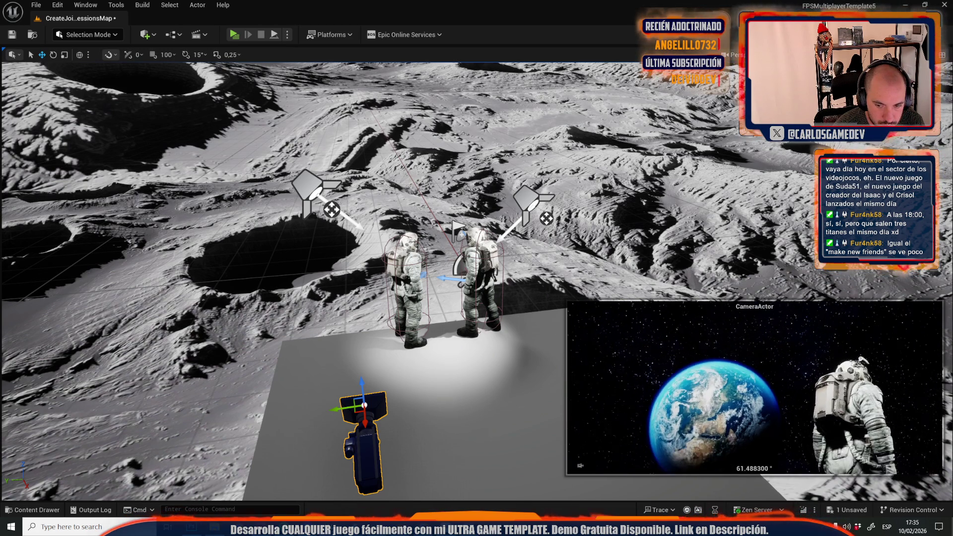